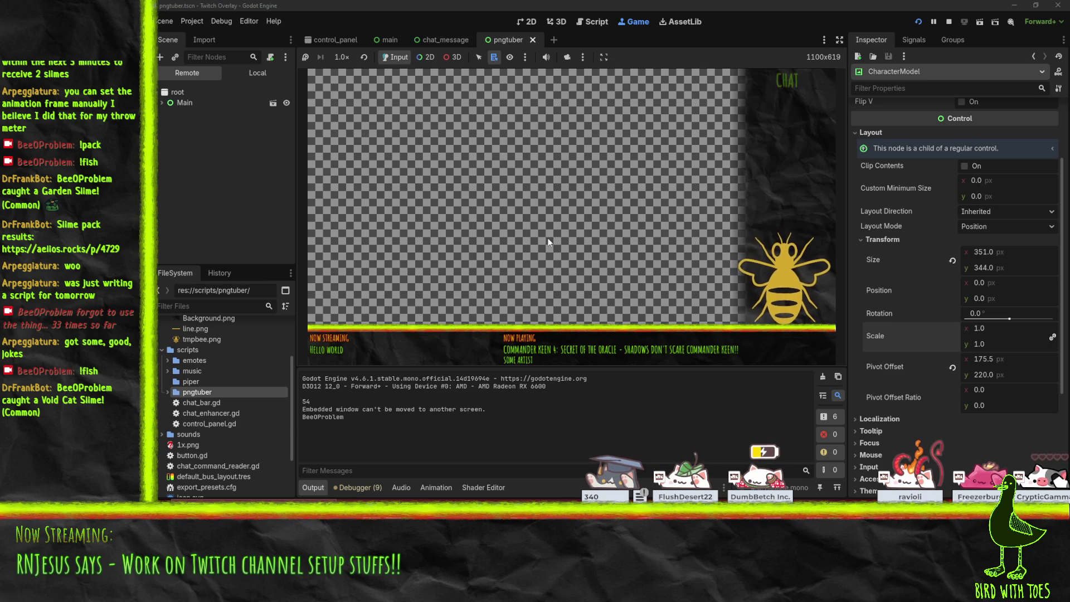
# - Stop the overlay and delete both Blend2 nodes from the bee's AnimationTree graph
pyautogui.click(948, 22)
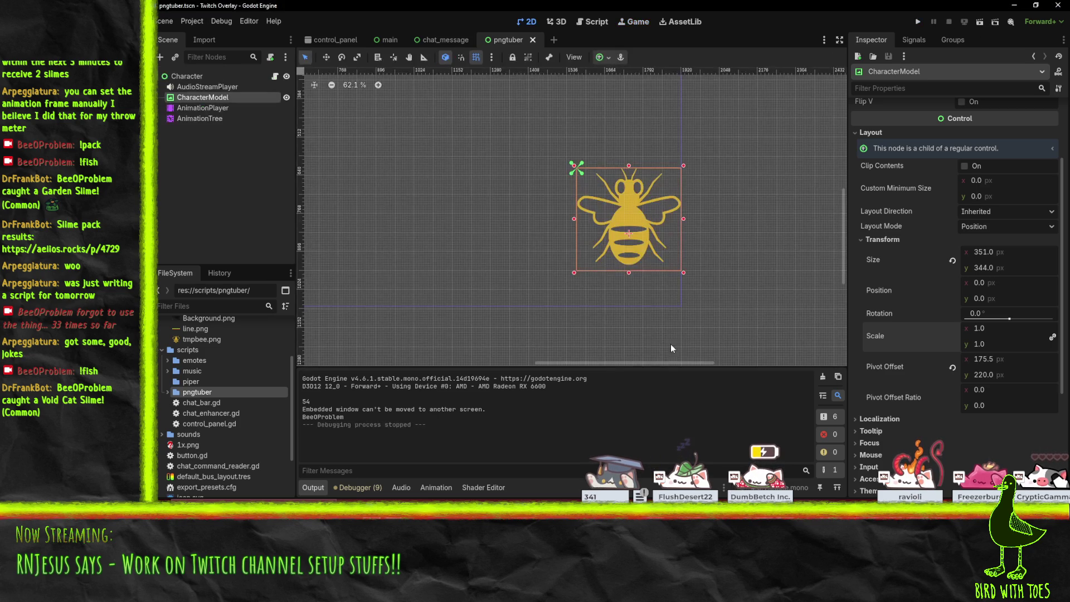
pyautogui.click(207, 119)
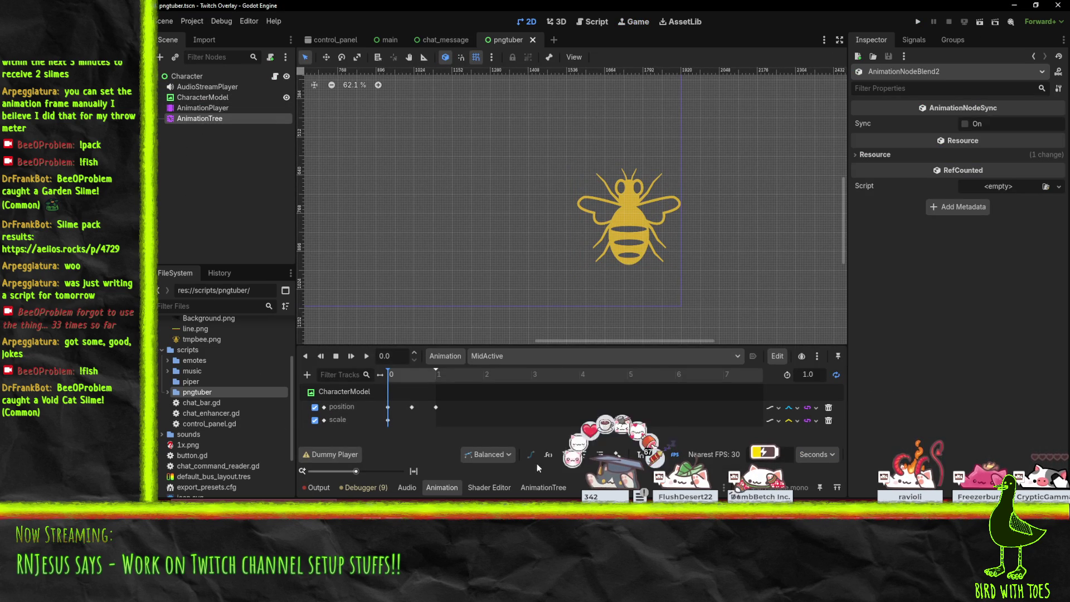
pyautogui.click(545, 487)
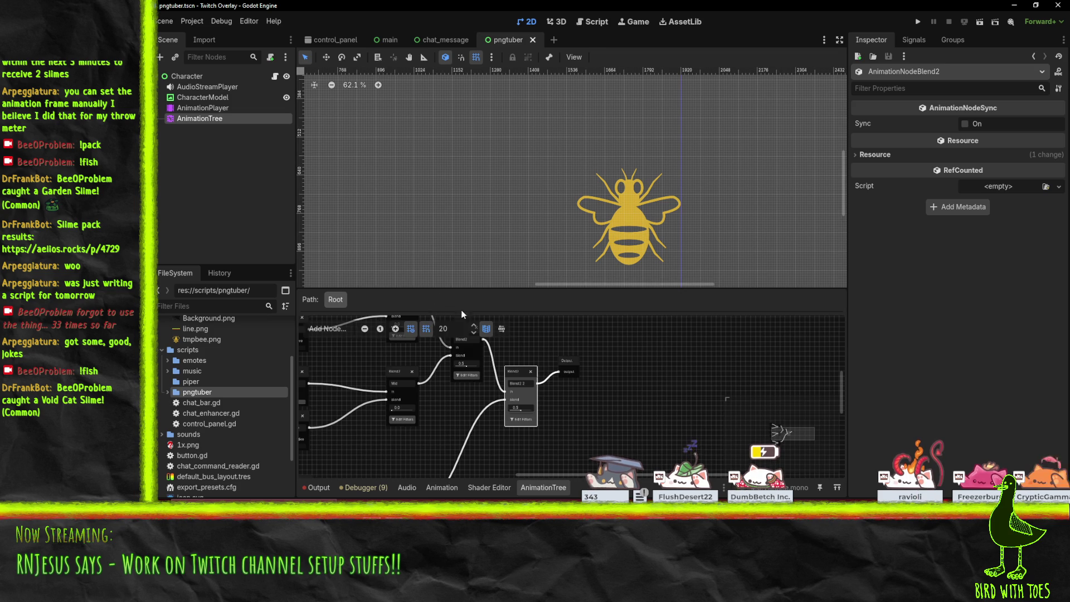
pyautogui.scroll(2, 686, 369)
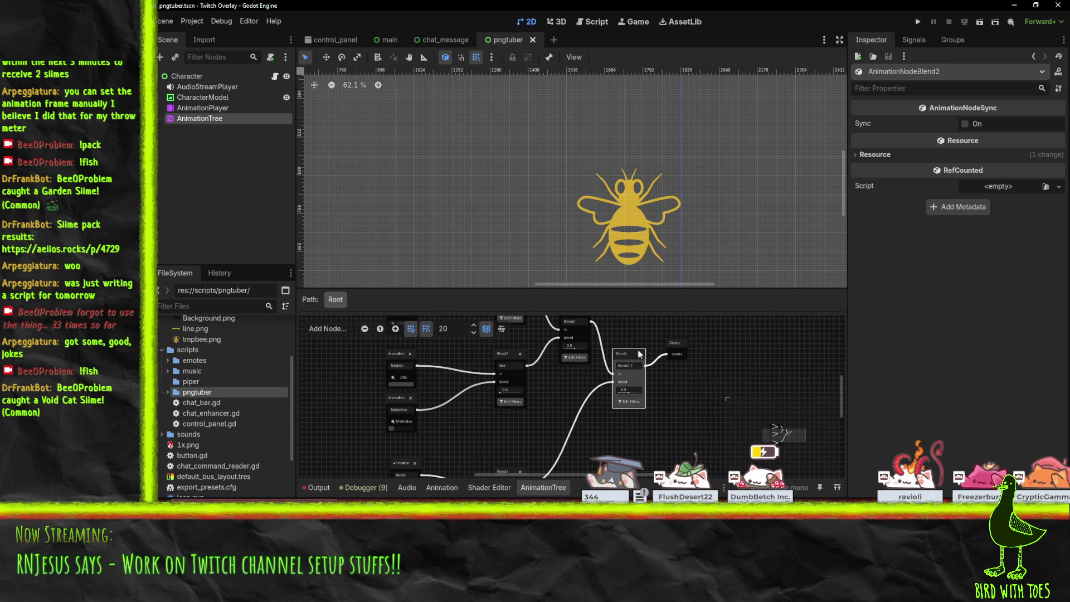
pyautogui.hscroll(-2, 616, 355)
pyautogui.click(597, 322)
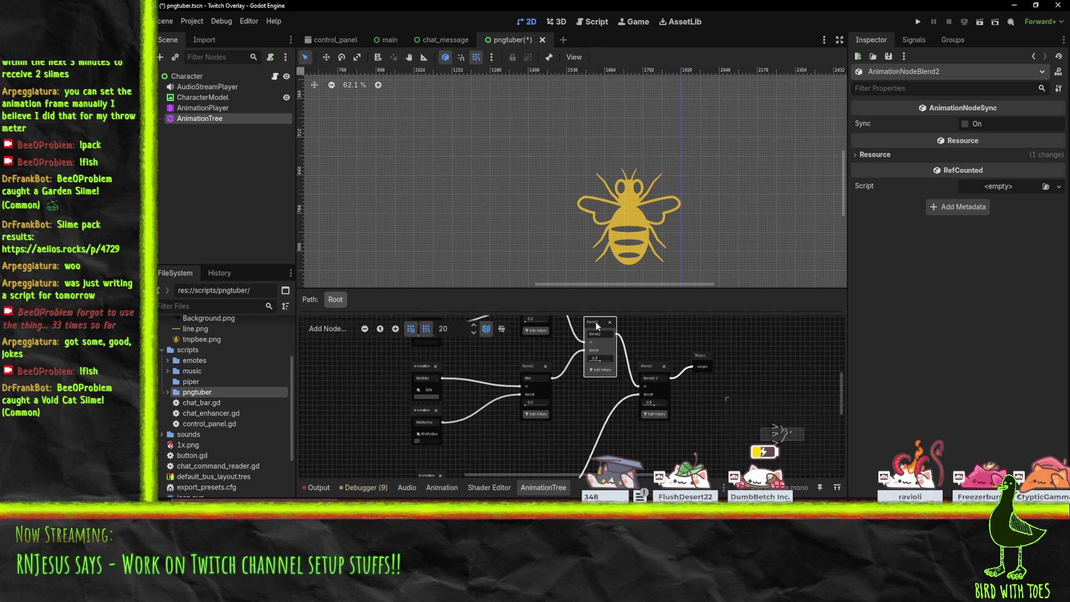
pyautogui.press('Delete')
pyautogui.click(641, 368)
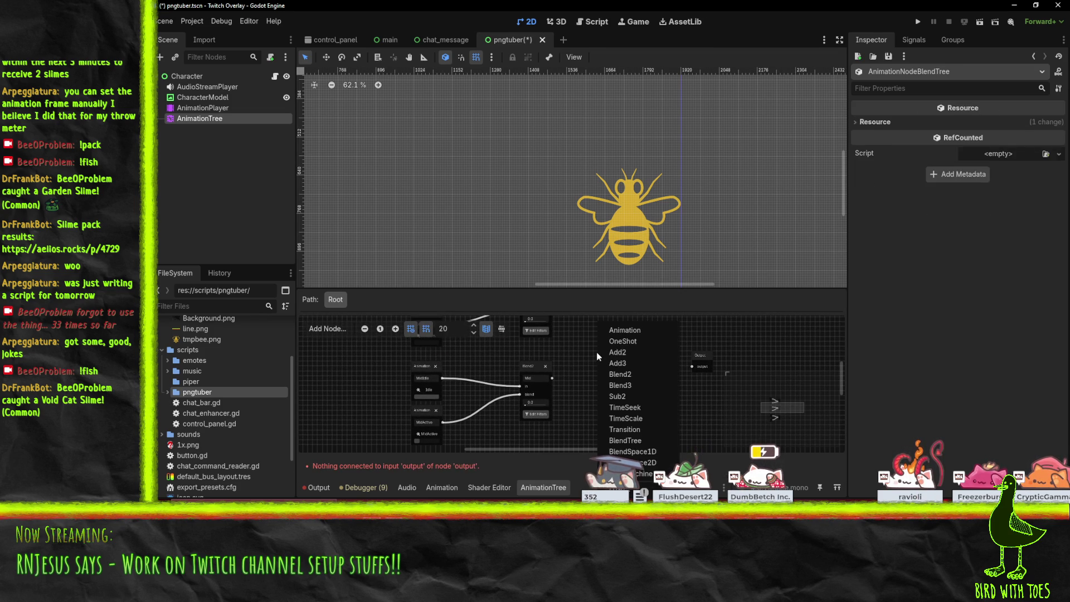
pyautogui.press('Delete')
pyautogui.scroll(2, 571, 376)
pyautogui.hscroll(2, 571, 376)
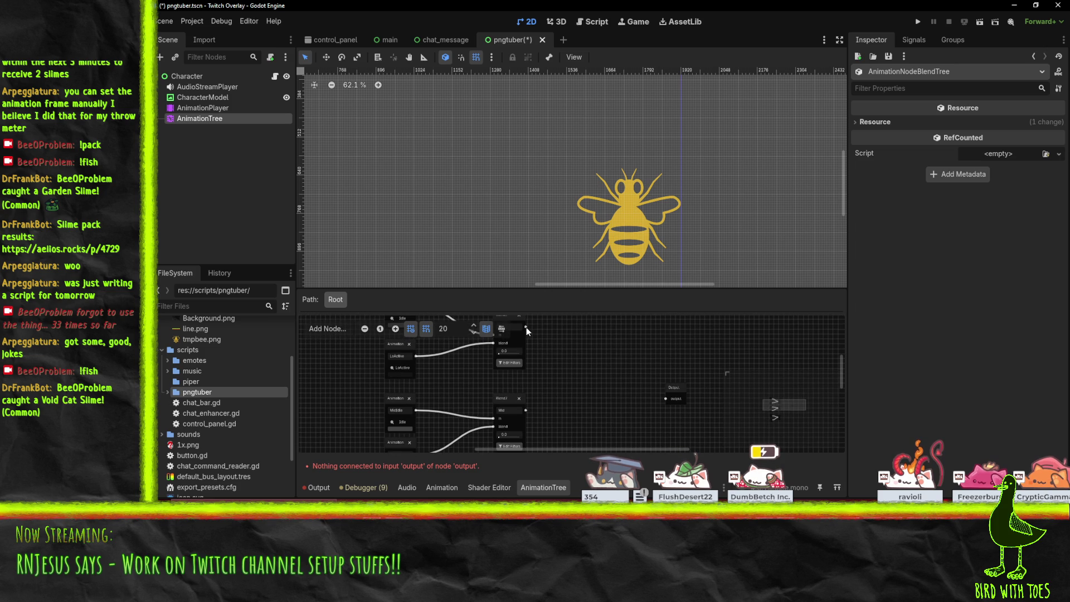
# - Add an Add2 node from the top Blend output, feed it the Blend2 output, amount 1.0
pyautogui.moveTo(527, 327); pyautogui.dragTo(592, 379)
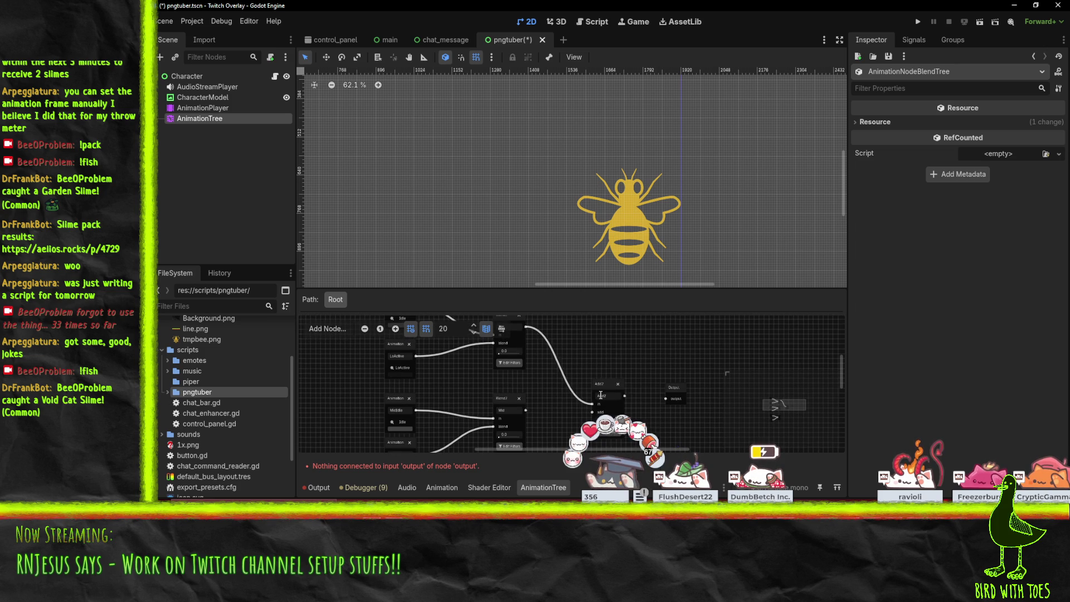
pyautogui.click(611, 401)
pyautogui.scroll(-2, 538, 354)
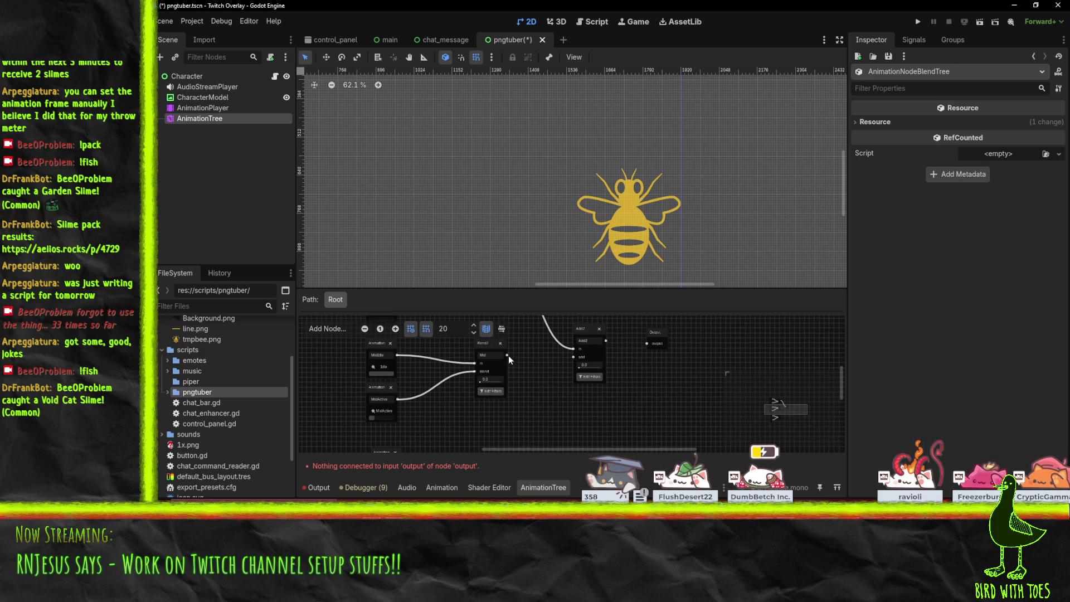
pyautogui.moveTo(508, 356); pyautogui.dragTo(574, 358)
pyautogui.click(583, 365)
pyautogui.write('1')
pyautogui.press('Return')
# - Add a second Add2 node on the lower Blend2 wire, arrange the nodes, and run the overlay
pyautogui.scroll(-2, 611, 365)
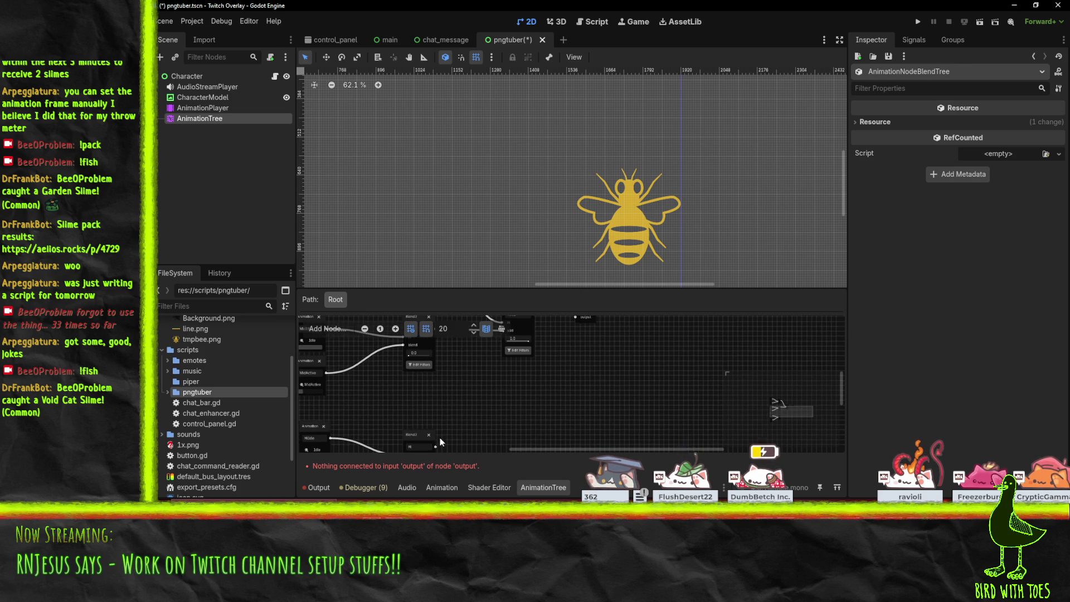
pyautogui.hscroll(2, 440, 437)
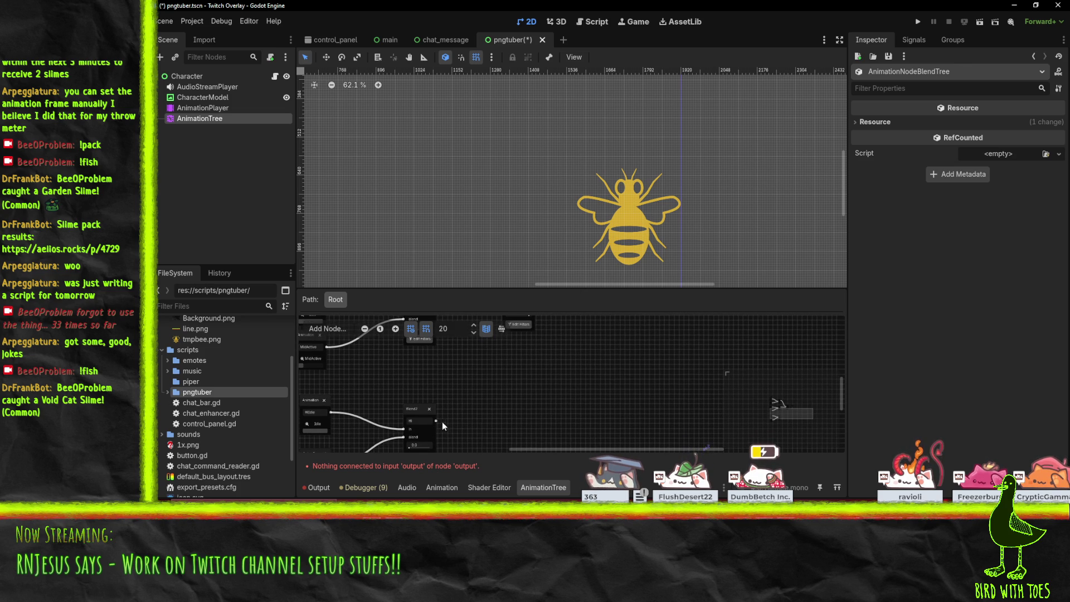
pyautogui.scroll(-1, 442, 422)
pyautogui.hscroll(2, 410, 402)
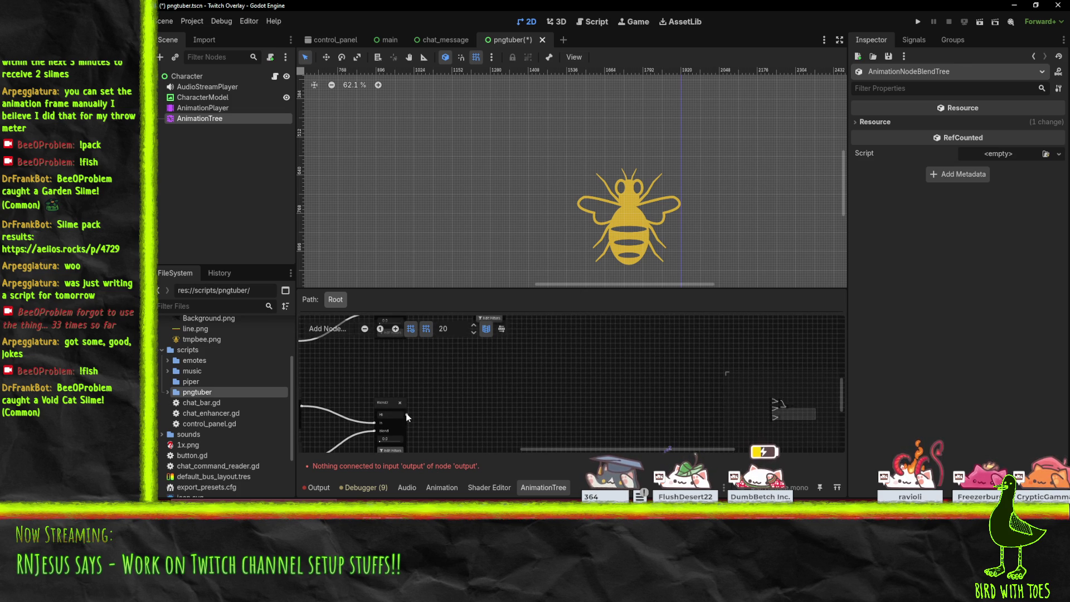
pyautogui.moveTo(405, 415)
pyautogui.mouseDown()
pyautogui.moveTo(527, 362)
pyautogui.moveTo(521, 351)
pyautogui.mouseUp()
pyautogui.click(556, 371)
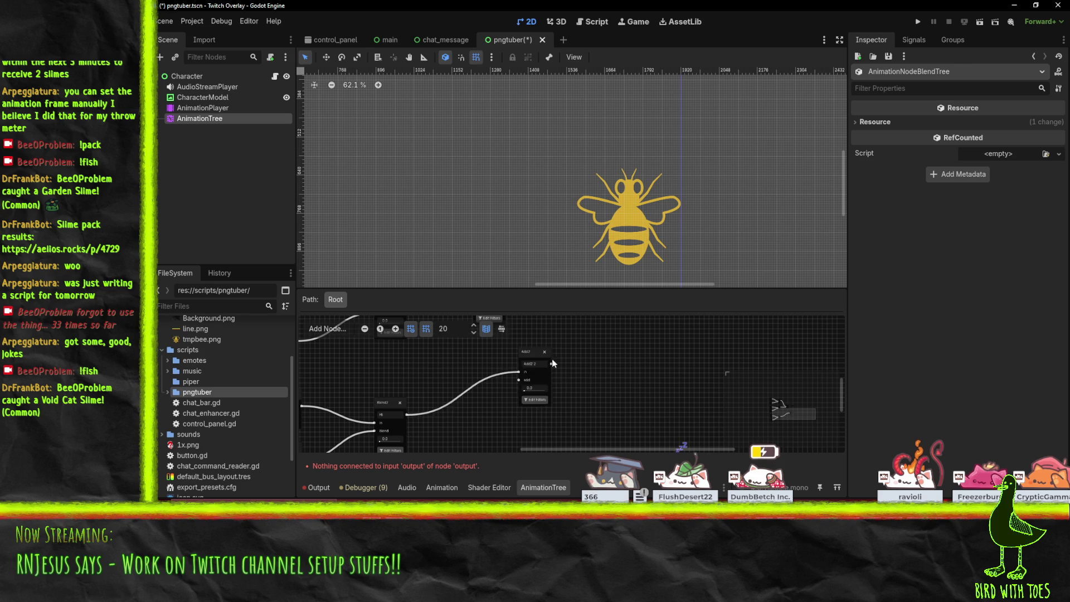
pyautogui.scroll(-2, 552, 359)
pyautogui.moveTo(530, 411)
pyautogui.mouseDown()
pyautogui.moveTo(533, 384)
pyautogui.moveTo(524, 410)
pyautogui.mouseUp()
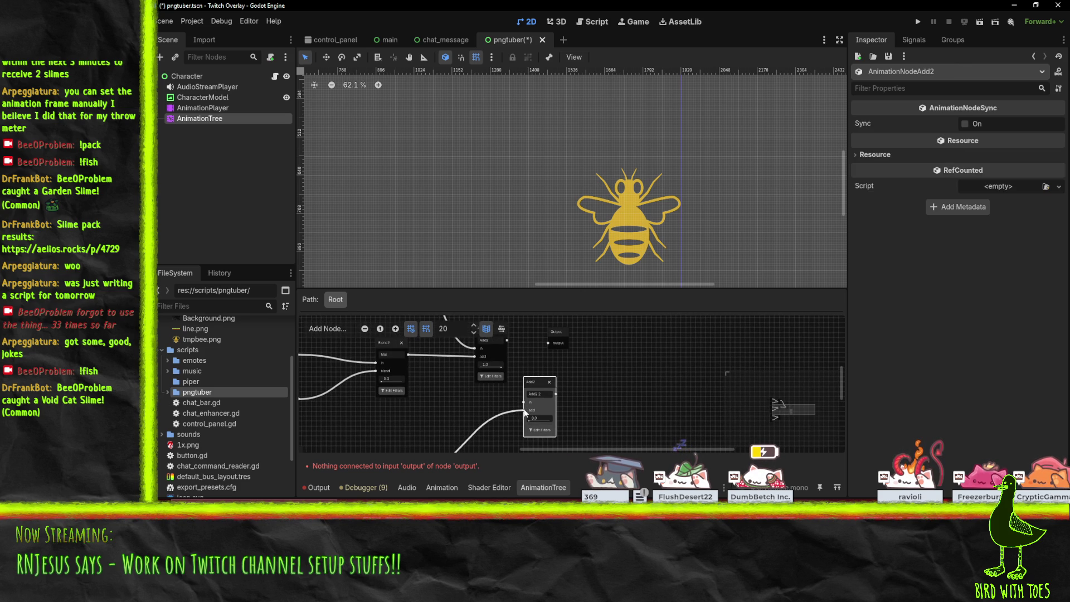
pyautogui.moveTo(506, 341); pyautogui.dragTo(527, 402)
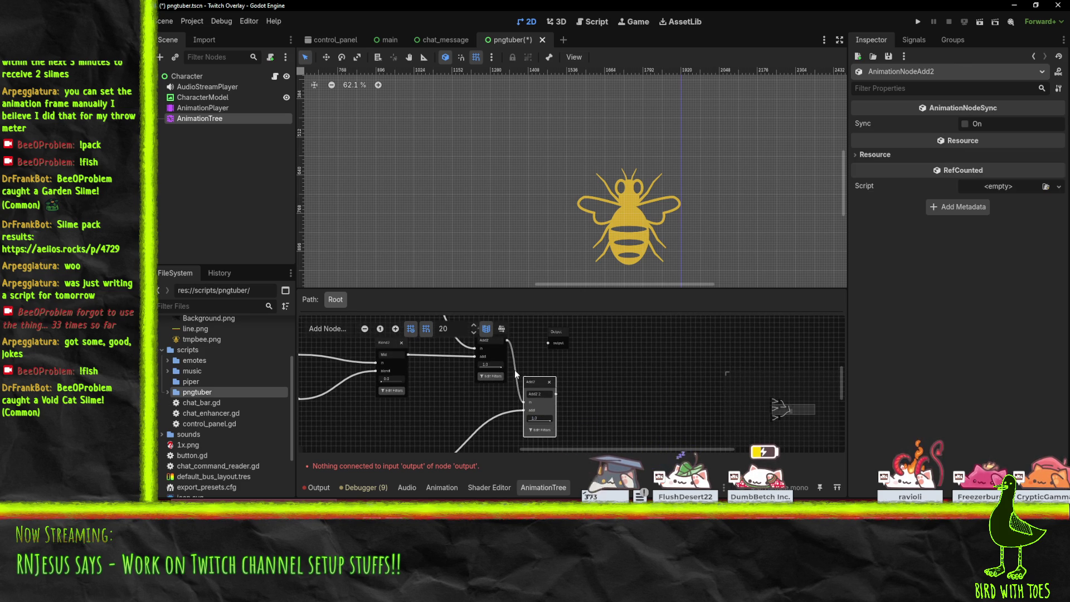
pyautogui.moveTo(504, 342)
pyautogui.mouseDown()
pyautogui.moveTo(567, 383)
pyautogui.moveTo(538, 336)
pyautogui.mouseUp()
pyautogui.moveTo(603, 426)
pyautogui.mouseDown()
pyautogui.moveTo(590, 364)
pyautogui.moveTo(657, 360)
pyautogui.moveTo(663, 391)
pyautogui.moveTo(649, 373)
pyautogui.moveTo(611, 373)
pyautogui.moveTo(644, 373)
pyautogui.moveTo(647, 361)
pyautogui.mouseUp()
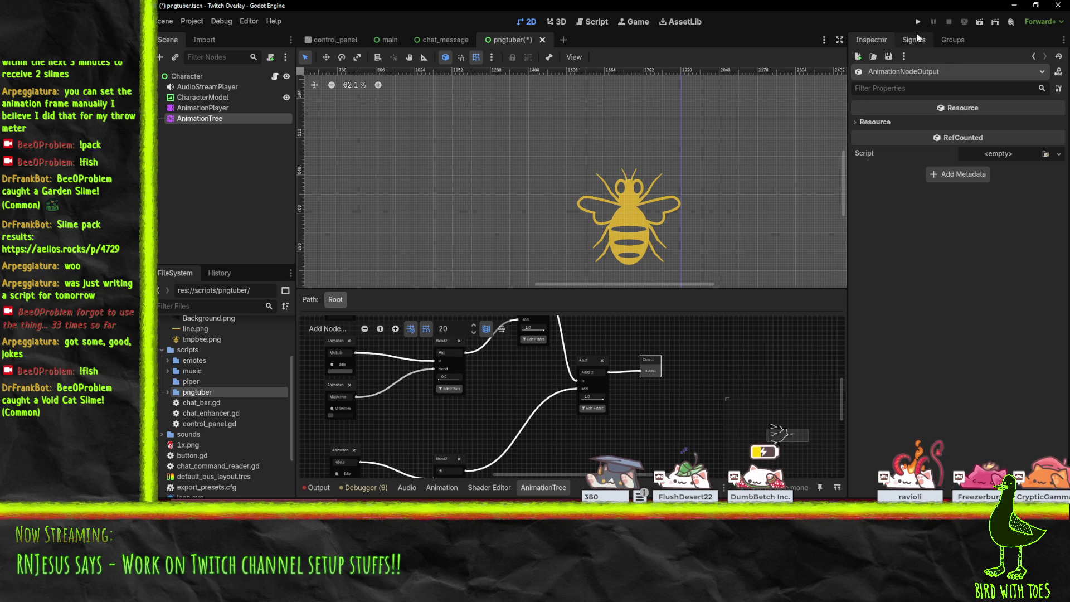
pyautogui.click(918, 21)
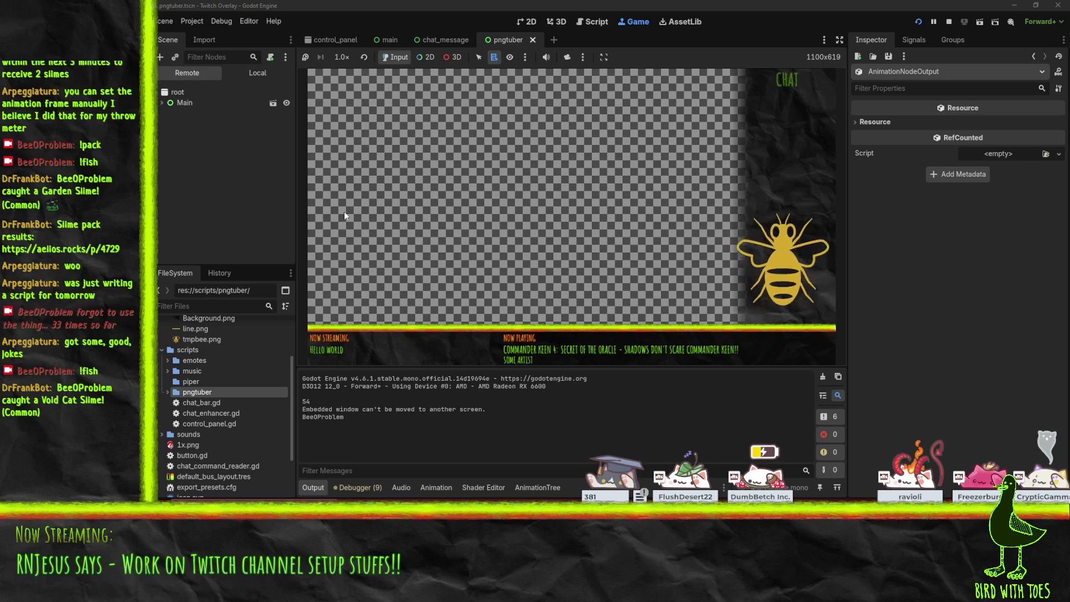
# - Select the Main node in the Remote scene tree and expand it to show its children
pyautogui.click(168, 103)
pyautogui.click(162, 103)
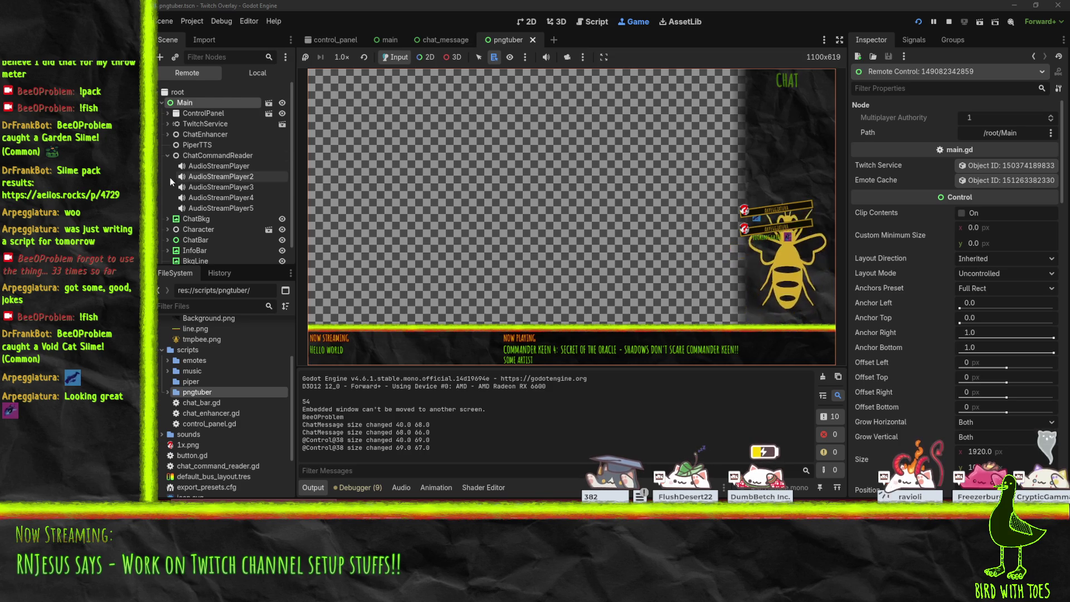
# - Select the running Character node and set its Hi Min to 1500
pyautogui.scroll(-1, 196, 176)
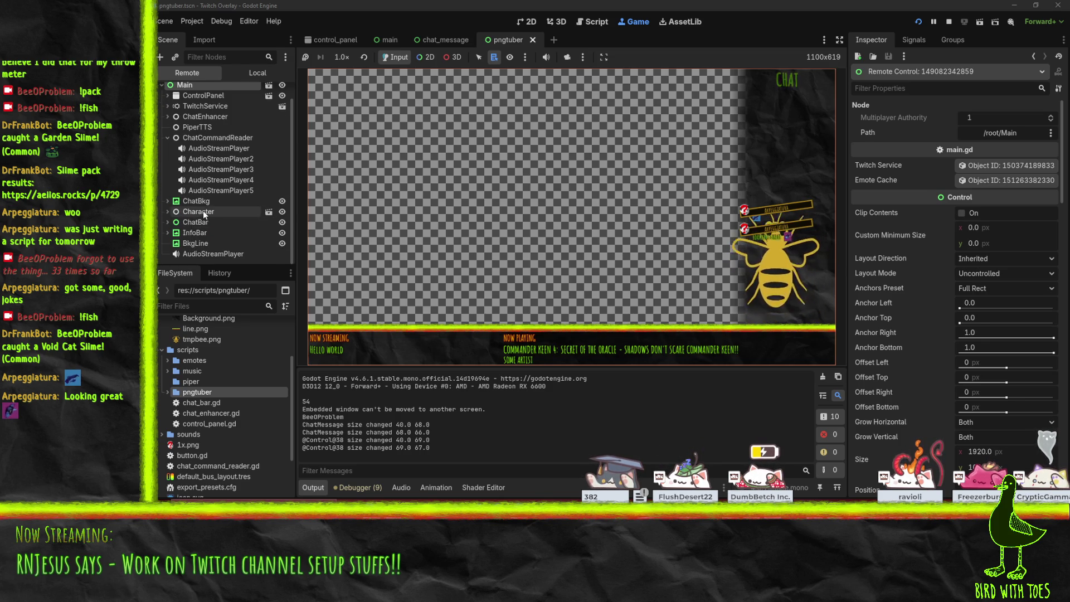
pyautogui.doubleClick(203, 211)
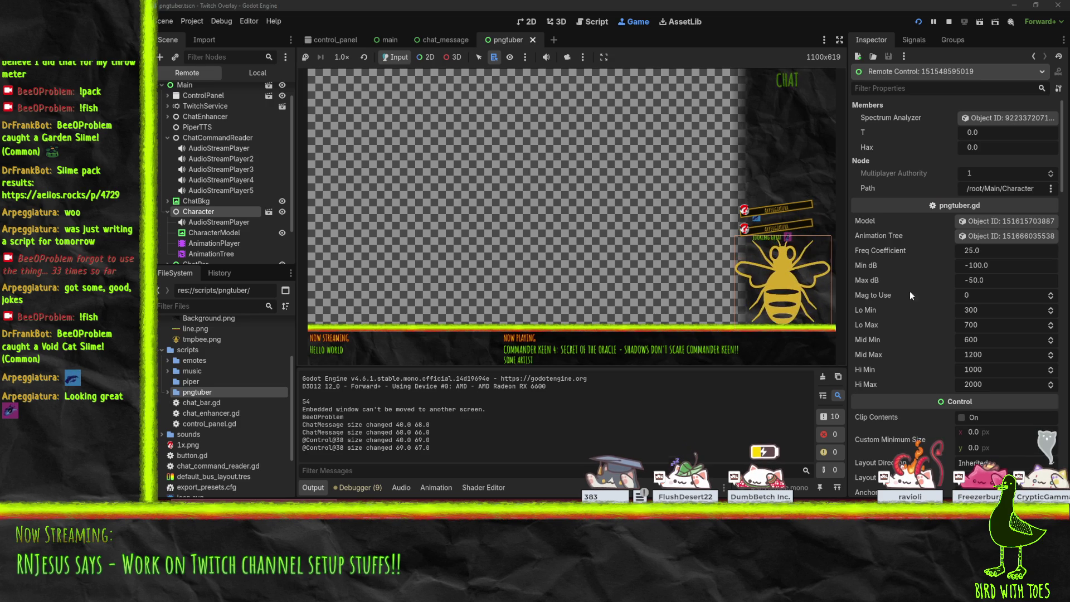
pyautogui.click(987, 370)
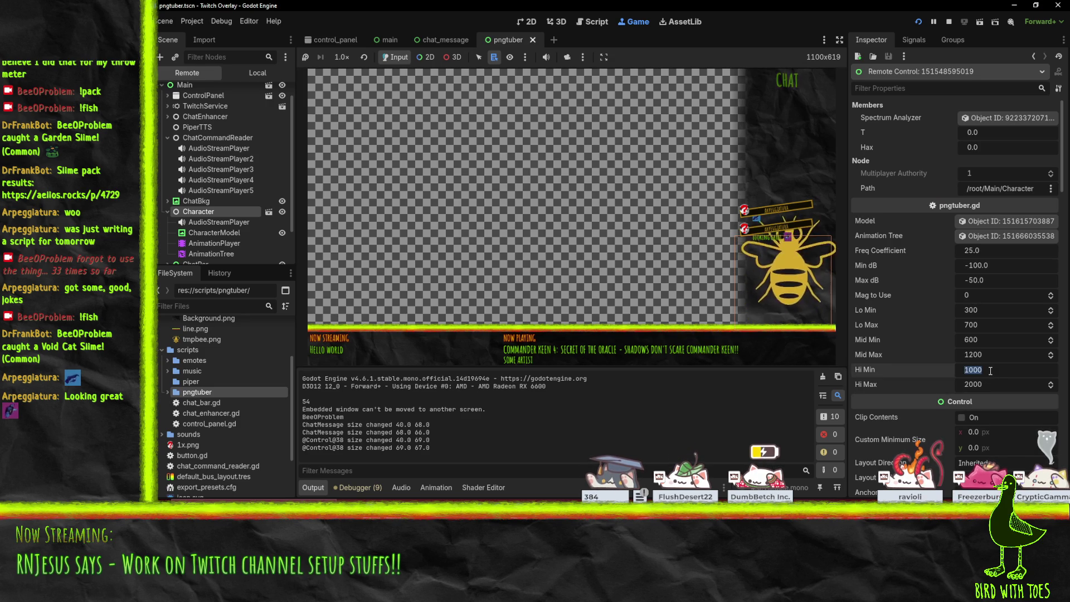
pyautogui.write('1500')
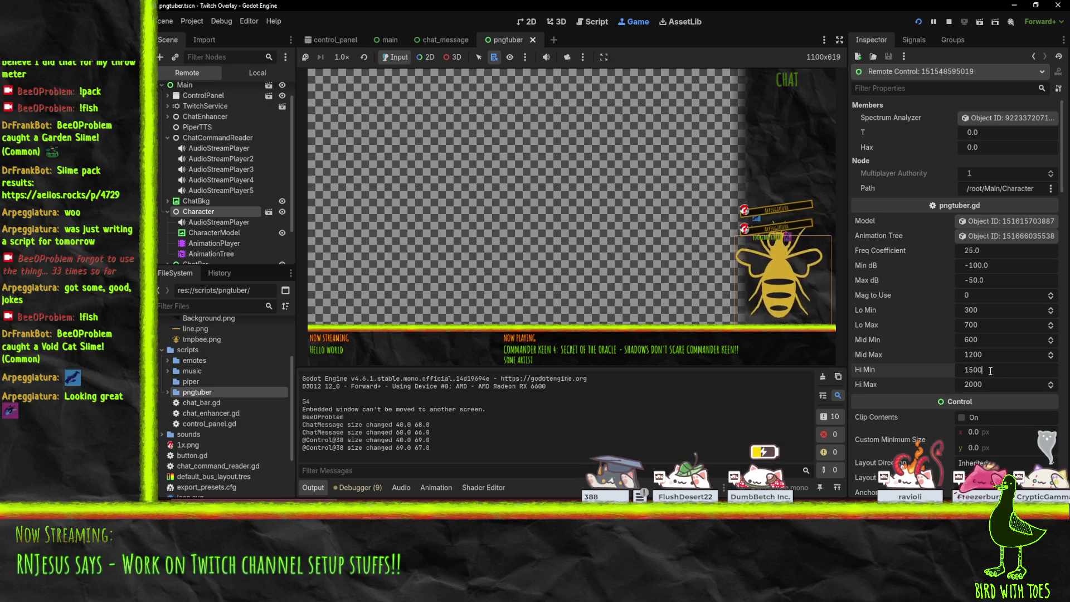
pyautogui.press('Return')
pyautogui.click(625, 276)
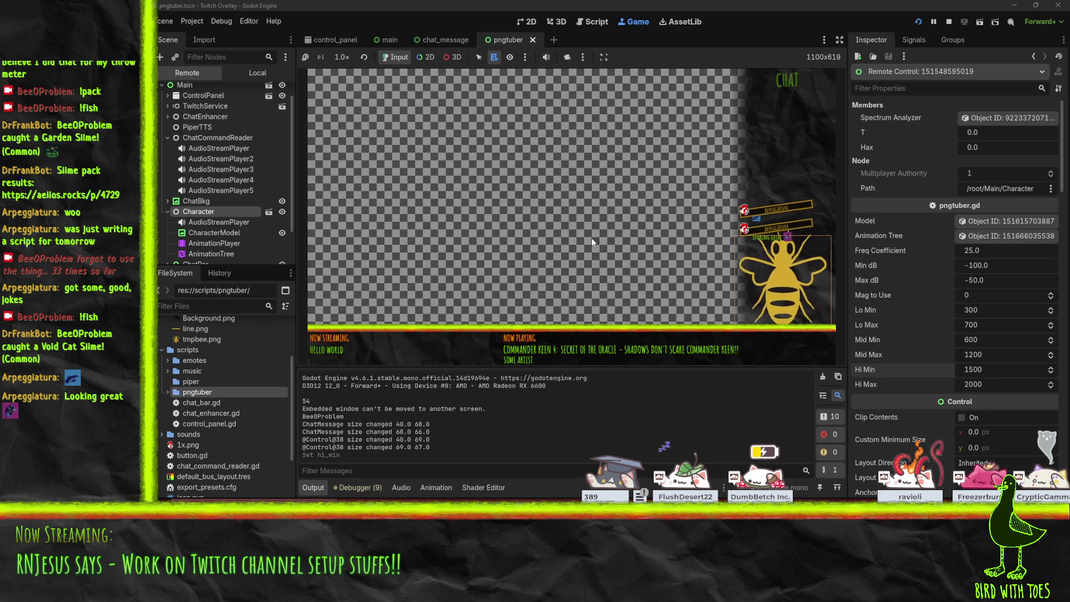
# - Set Hi Max to 4000 and raise Hi Min to 2000
pyautogui.click(989, 384)
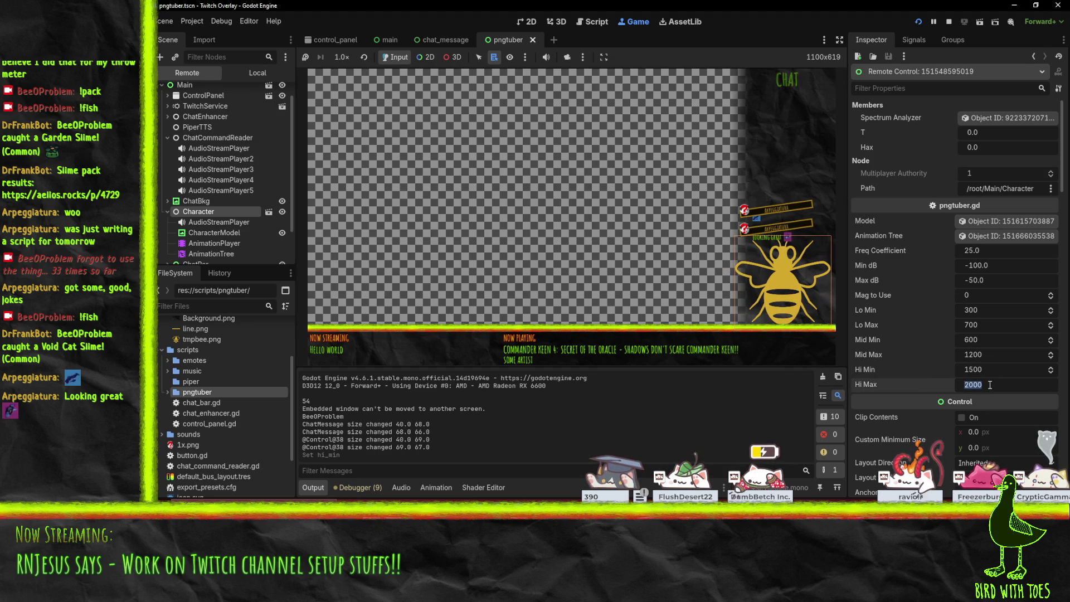
pyautogui.write('4000')
pyautogui.press('Return')
pyautogui.click(986, 370)
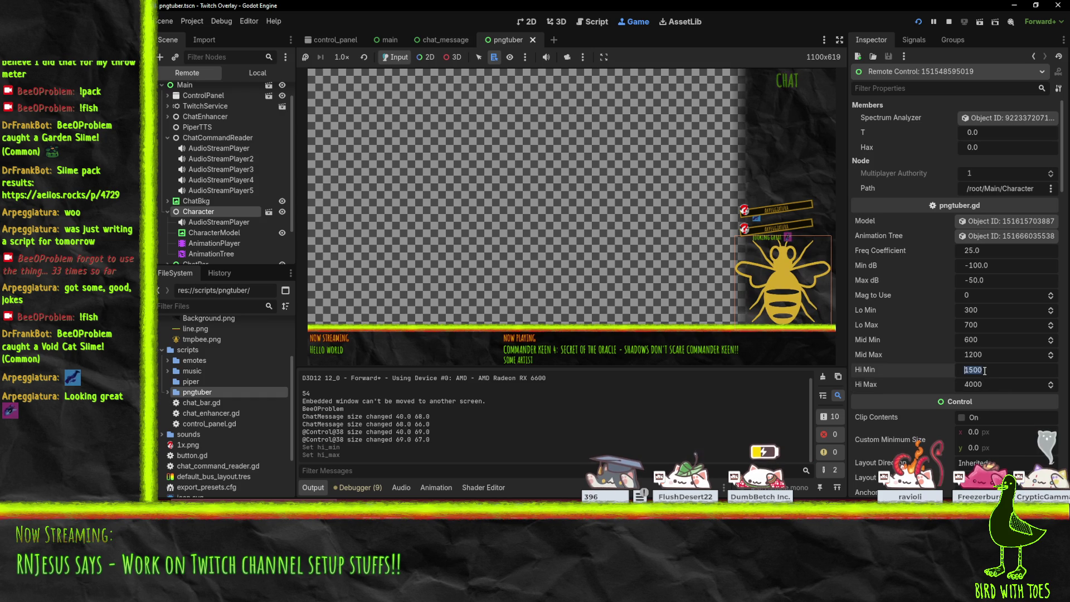
pyautogui.write('2000')
pyautogui.press('Return')
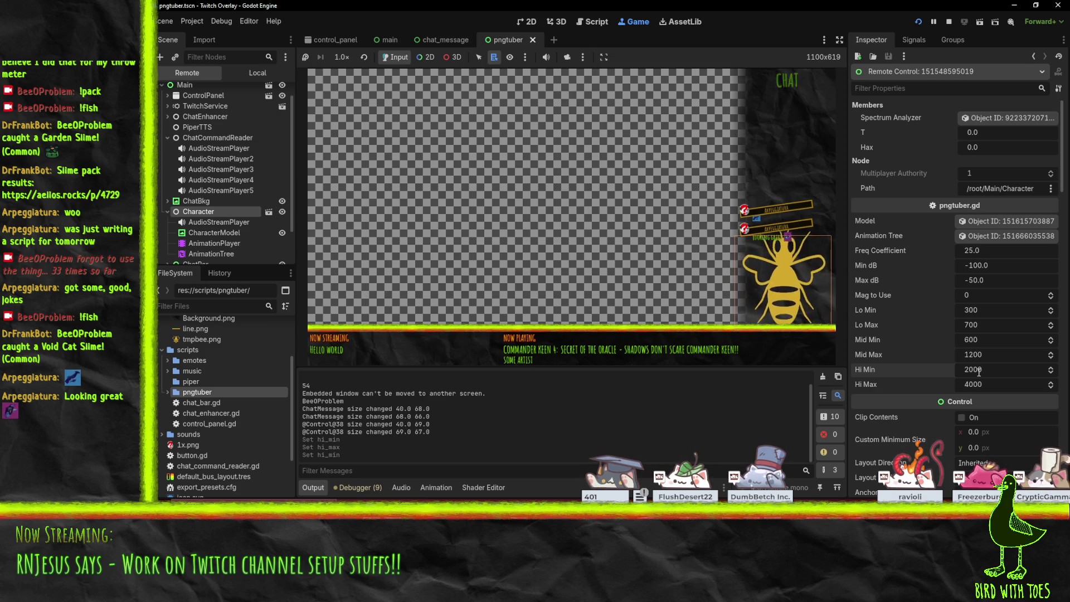
# - Set the live bee's Mid Max to 800 and Lo Min to 10
pyautogui.click(998, 355)
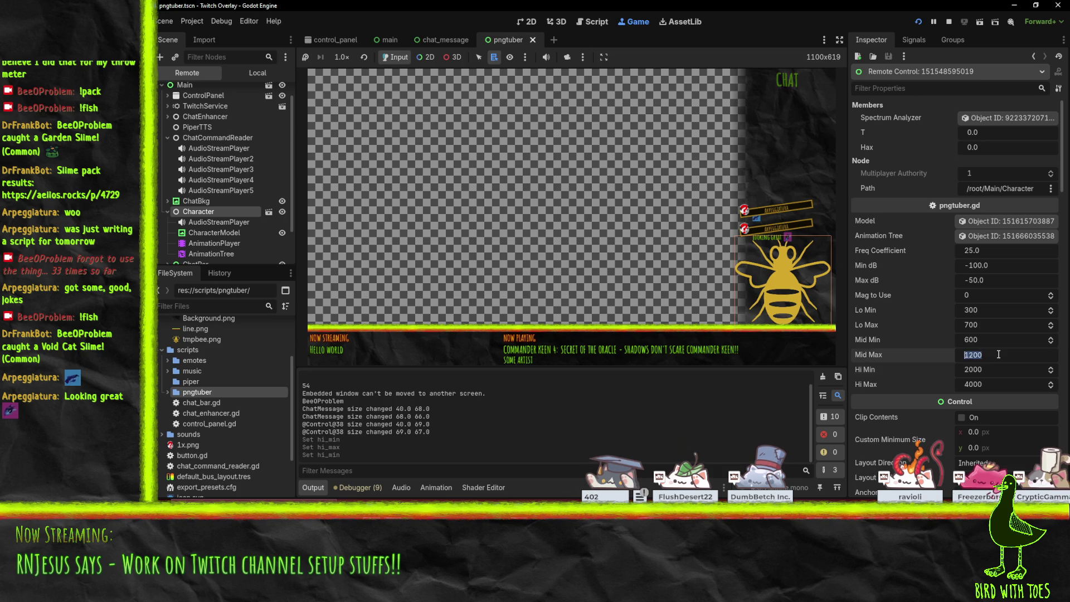
pyautogui.write('8')
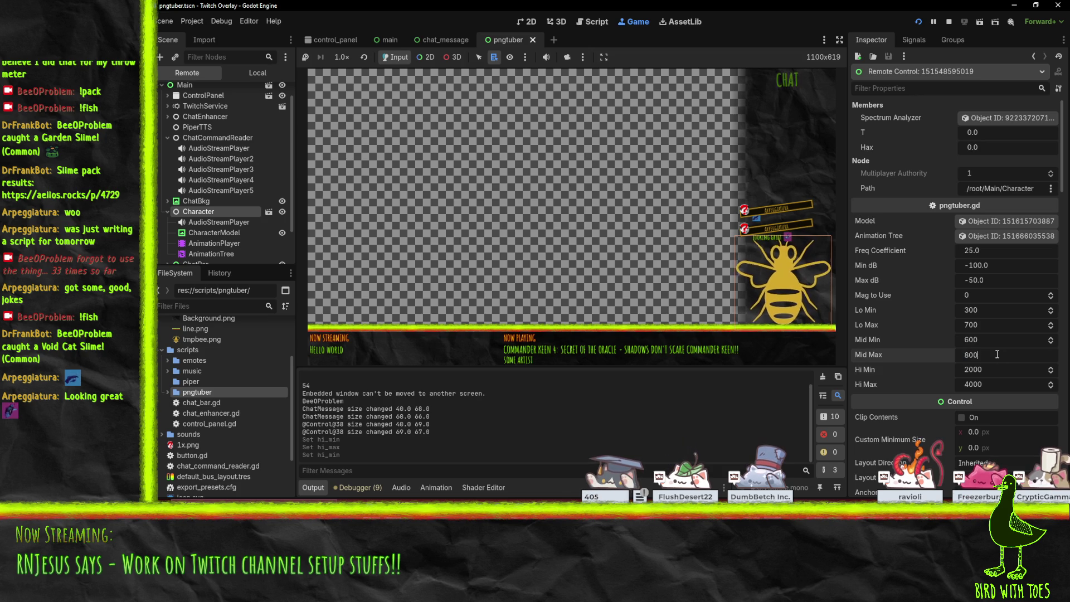
pyautogui.press('Return')
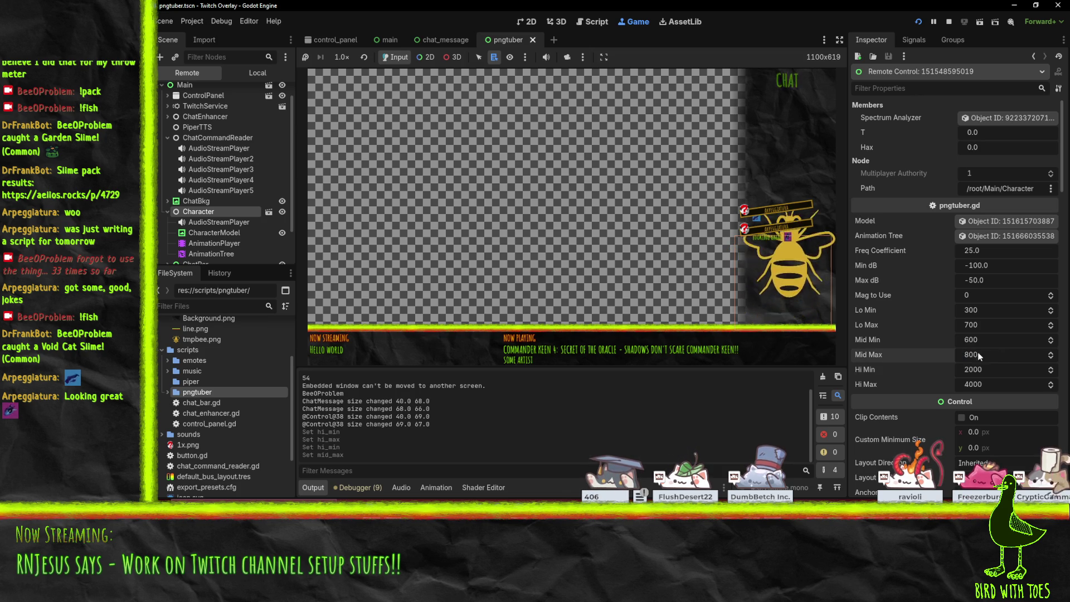
pyautogui.click(986, 312)
pyautogui.write('1')
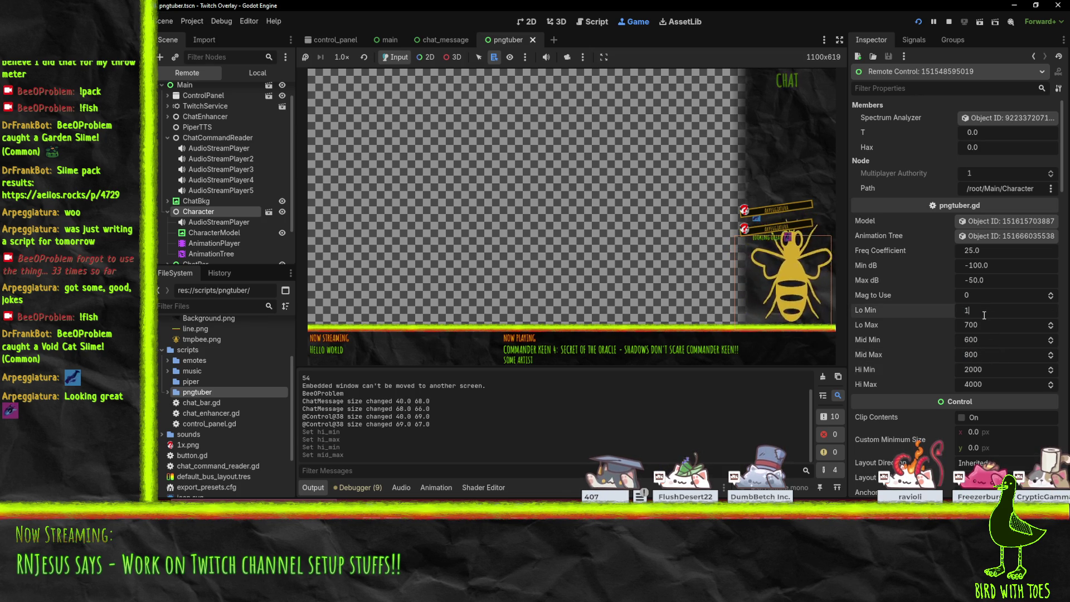
pyautogui.write('0')
pyautogui.press('Return')
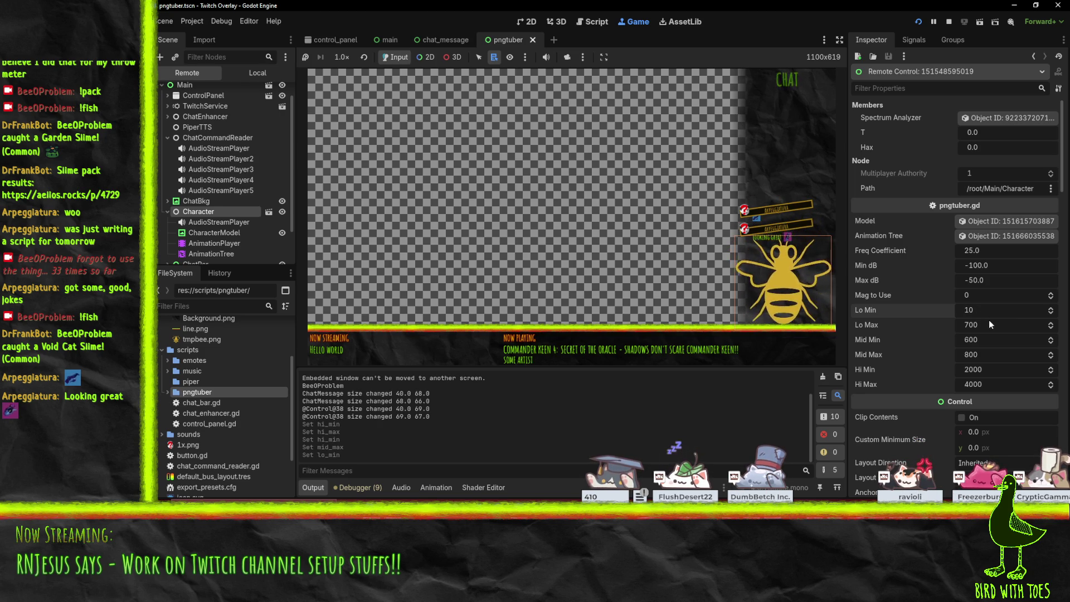
# - Set Lo Max to 100, then stop the running overlay
pyautogui.doubleClick(992, 323)
pyautogui.write('100')
pyautogui.press('Return')
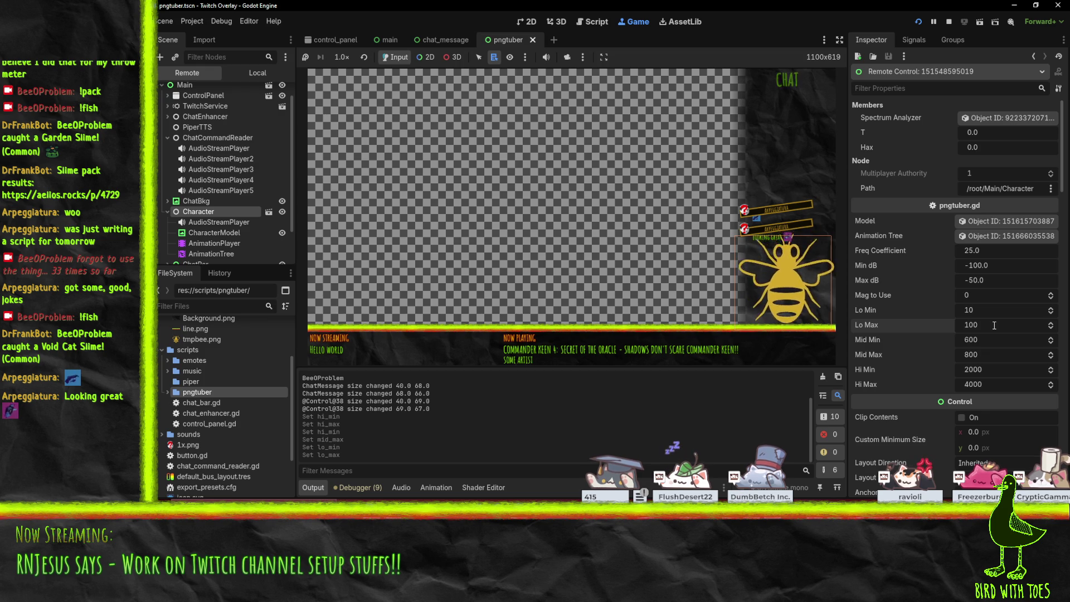
pyautogui.click(994, 325)
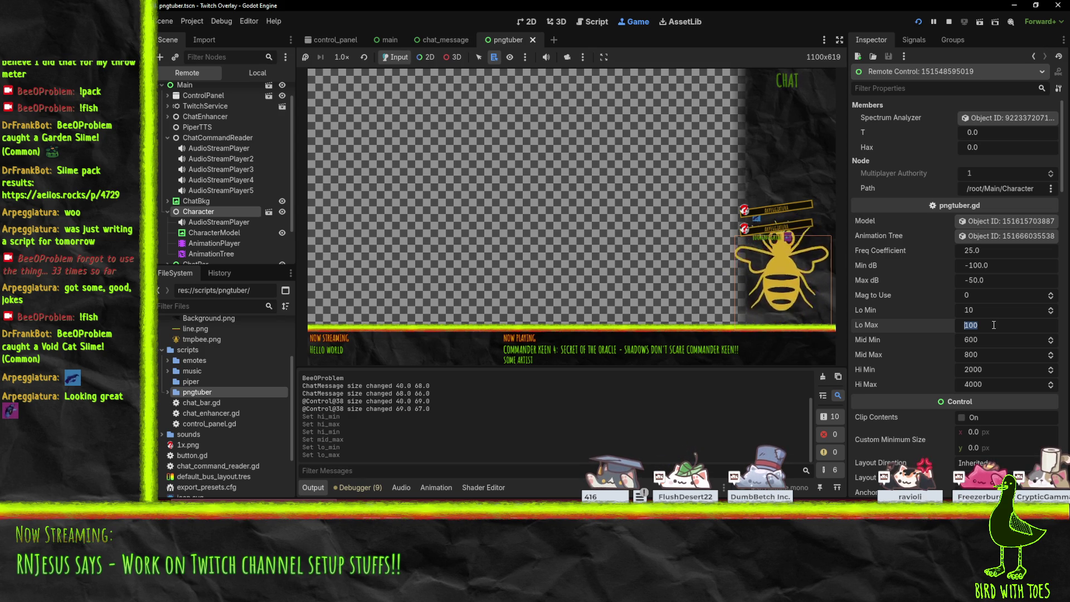
pyautogui.click(949, 21)
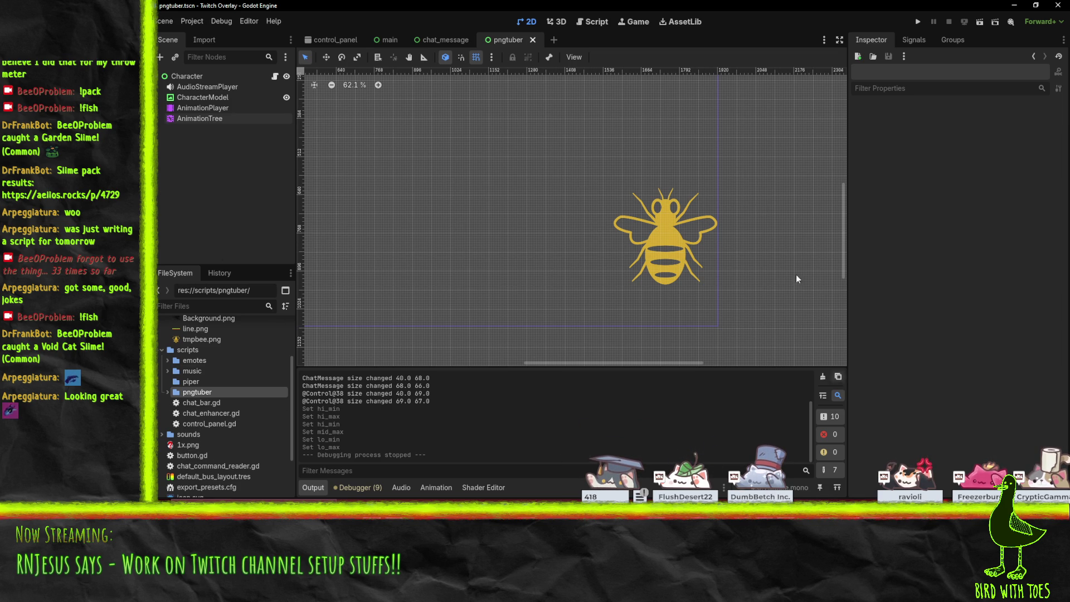
# - Open pngtuber.gd and locate the mag_to_use and freq_coefficient declarations
pyautogui.click(592, 22)
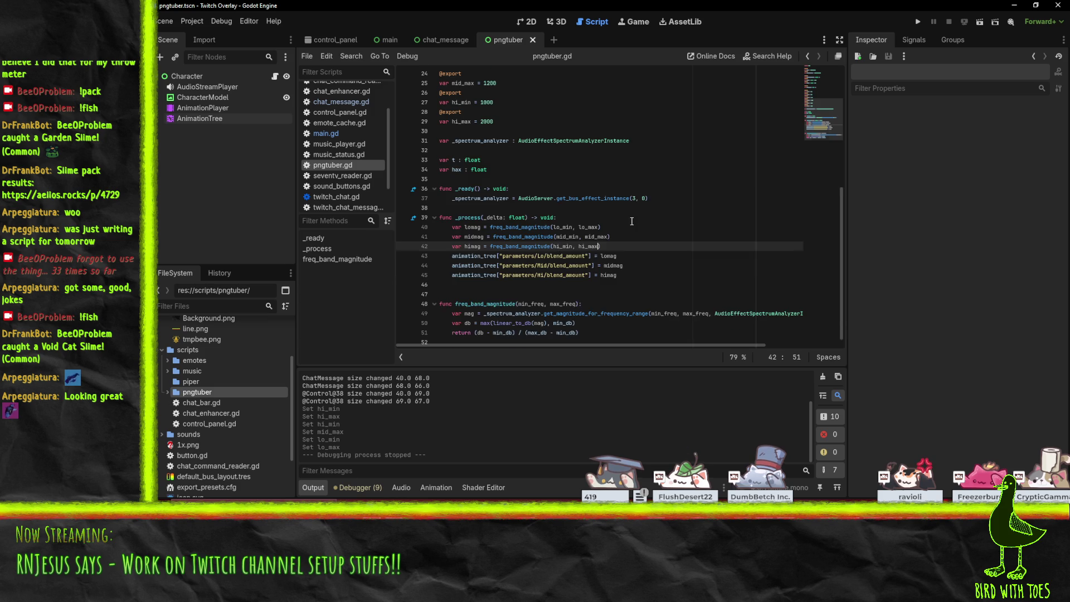
pyautogui.scroll(2, 512, 170)
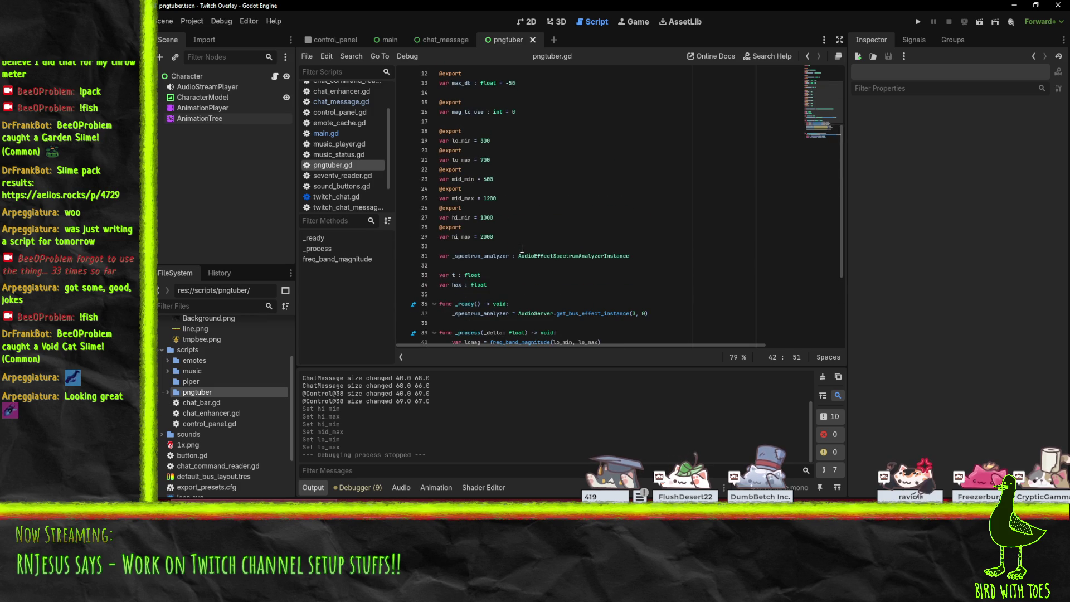
pyautogui.click(507, 237)
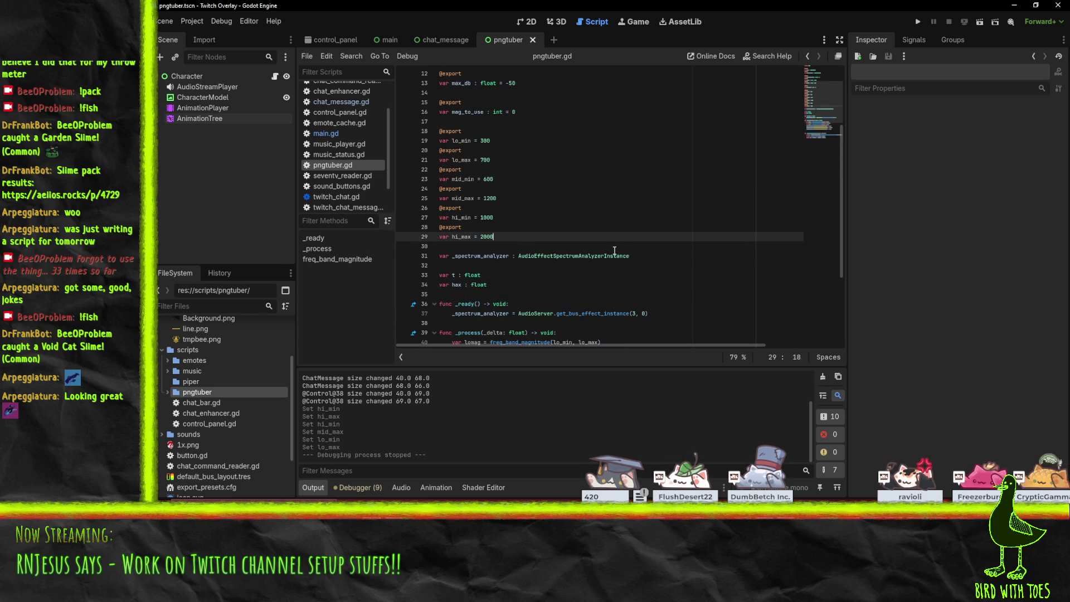
pyautogui.scroll(1, 600, 249)
pyautogui.scroll(1, 600, 249)
pyautogui.click(483, 172)
pyautogui.doubleClick(482, 173)
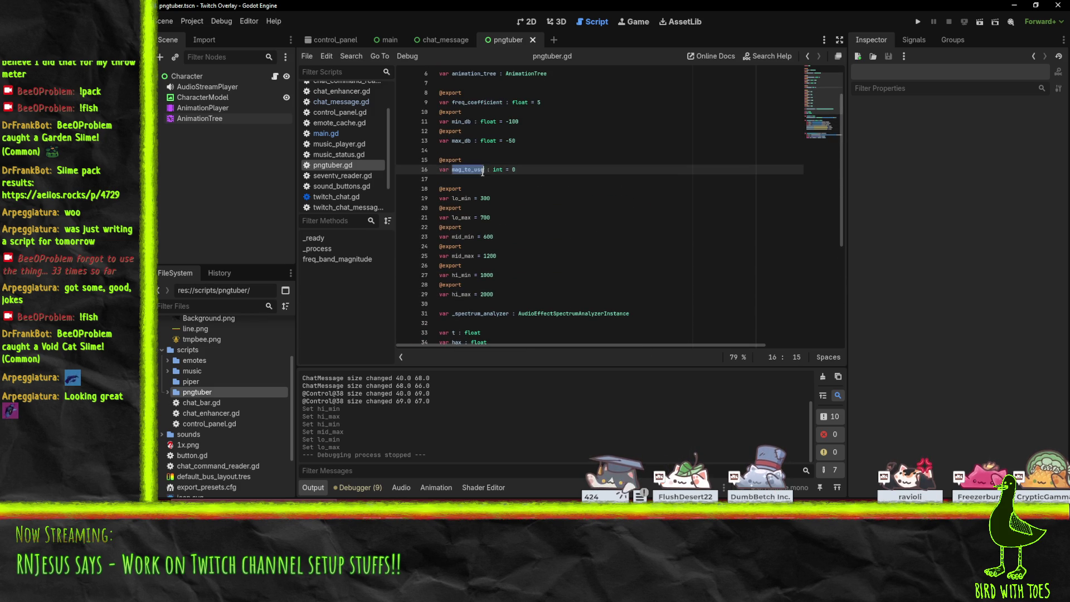
pyautogui.press('Right')
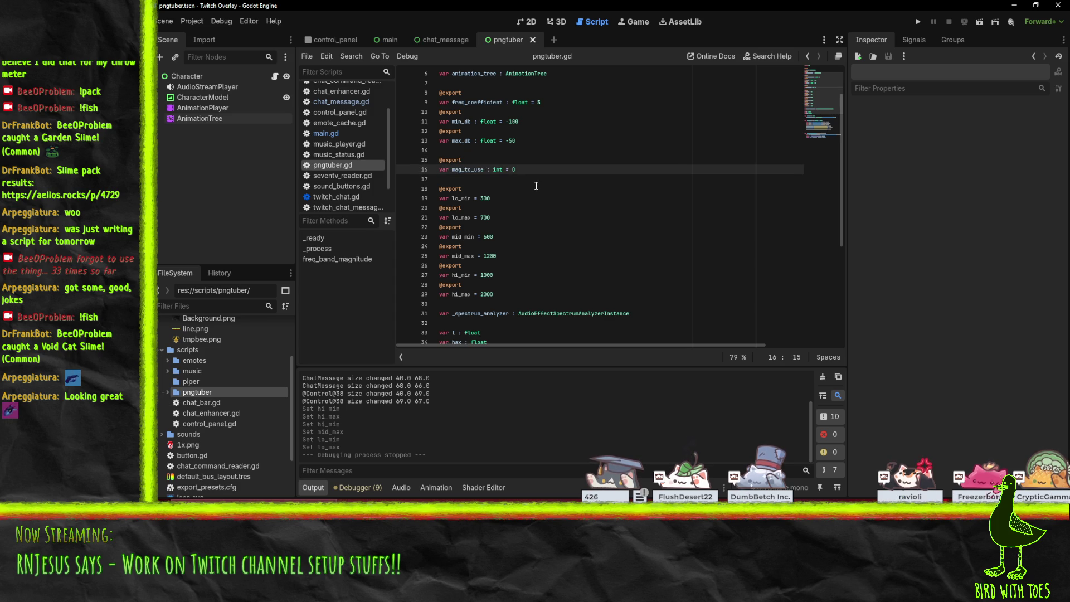
pyautogui.scroll(2, 558, 150)
pyautogui.click(479, 168)
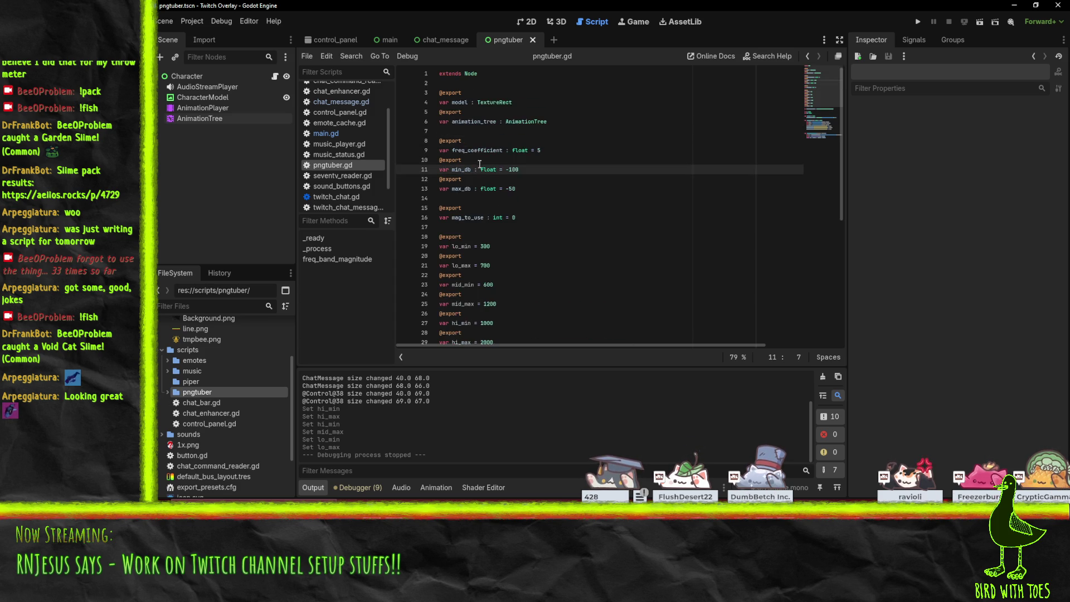
# - Search for freq_coefficient with Ctrl+F and rename it to damp = 0.1
pyautogui.doubleClick(477, 150)
pyautogui.hotkey('ctrl', 'f')
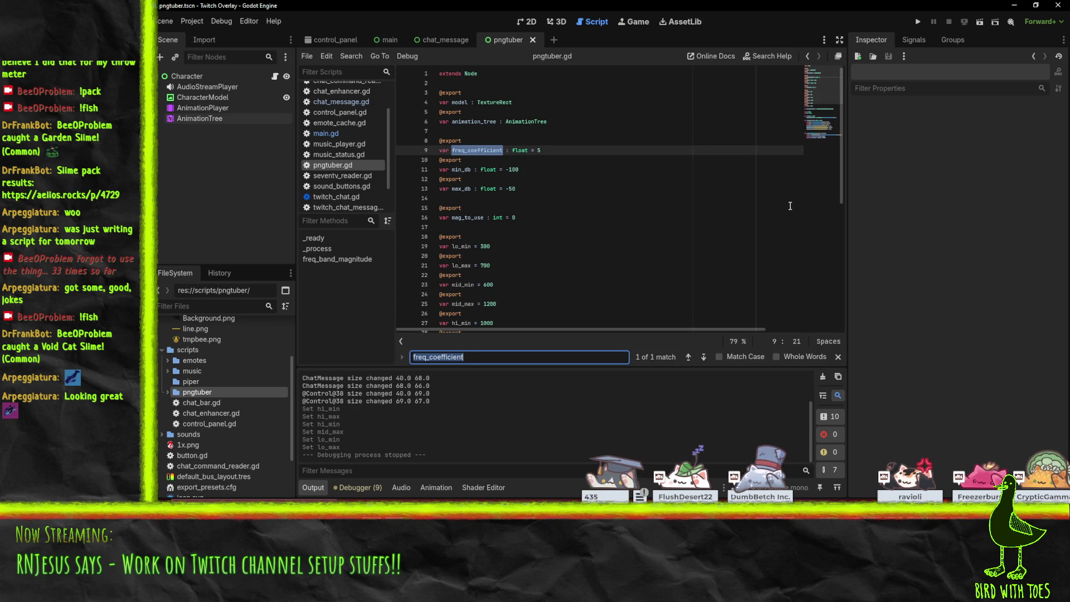
pyautogui.click(790, 218)
pyautogui.click(479, 150)
pyautogui.click(486, 169)
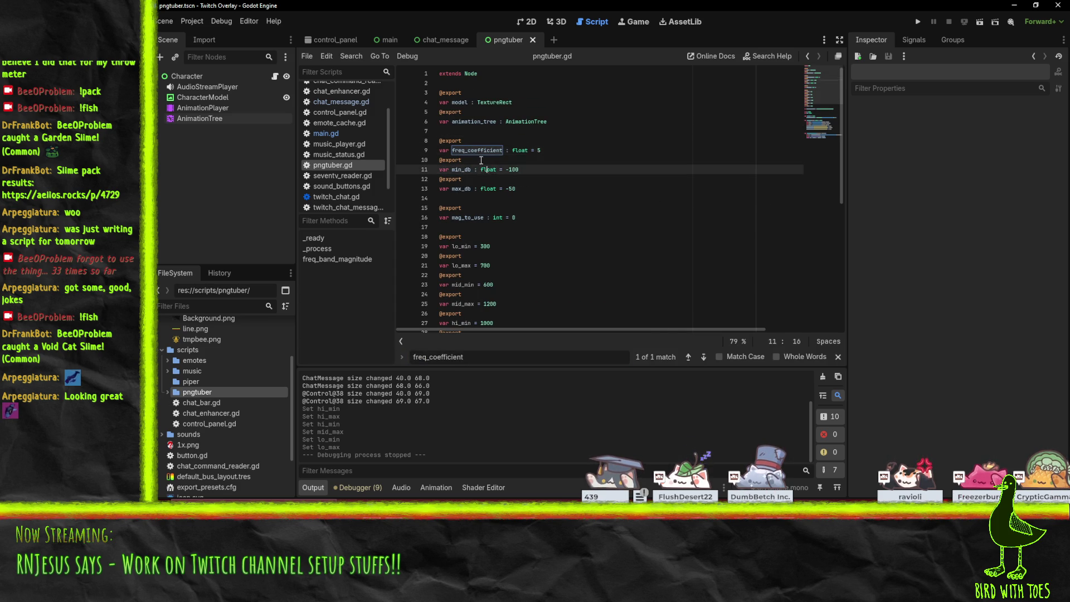
pyautogui.click(482, 161)
pyautogui.press('F3')
pyautogui.write('damp')
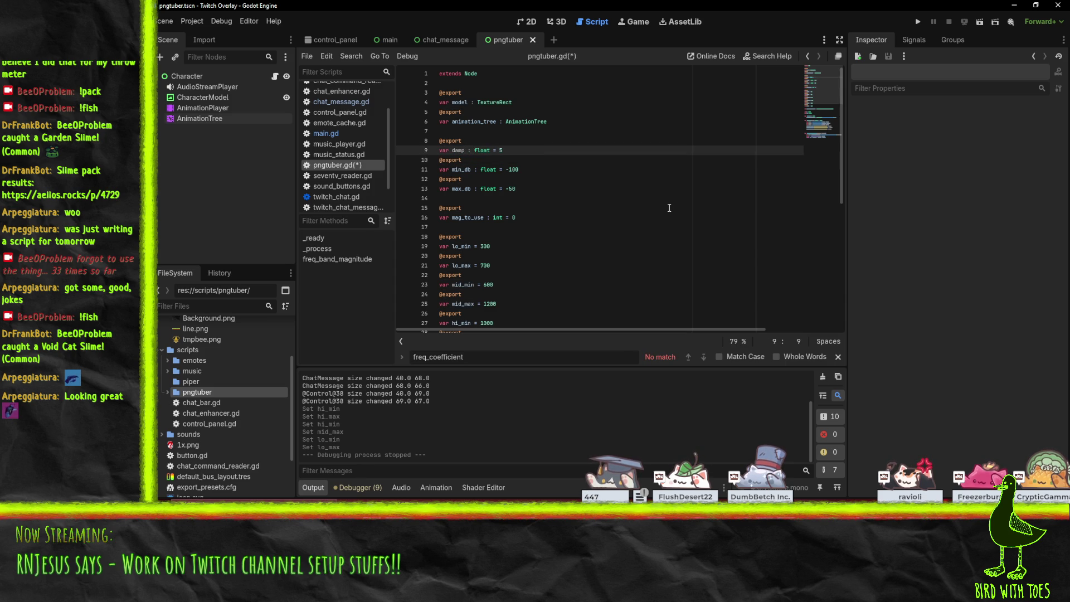
pyautogui.write('1')
pyautogui.click(530, 169)
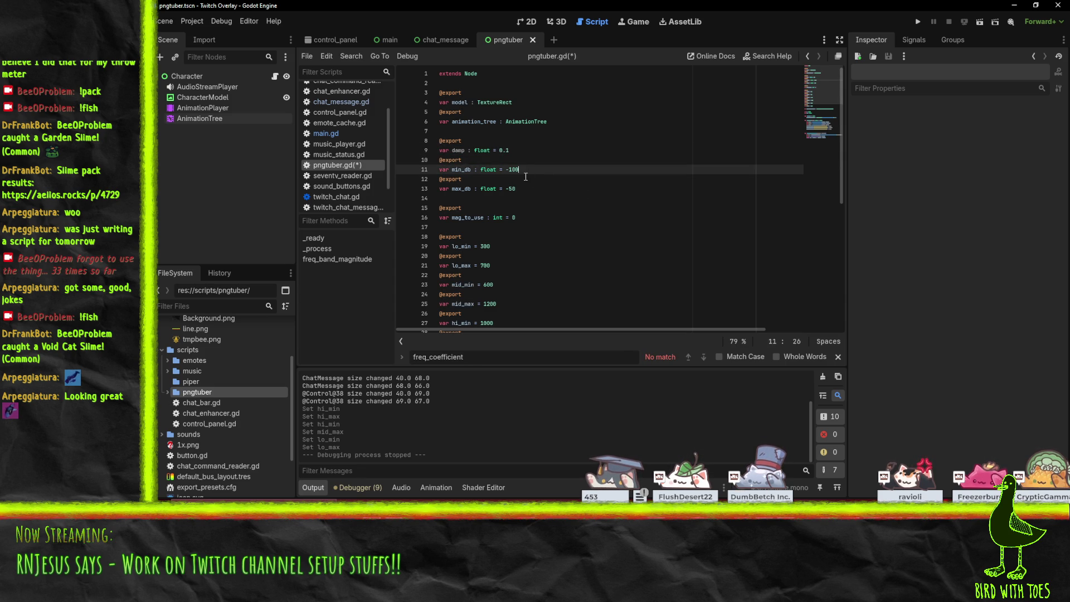
pyautogui.scroll(-2, 521, 144)
pyautogui.scroll(-3, 520, 144)
pyautogui.scroll(5, 519, 136)
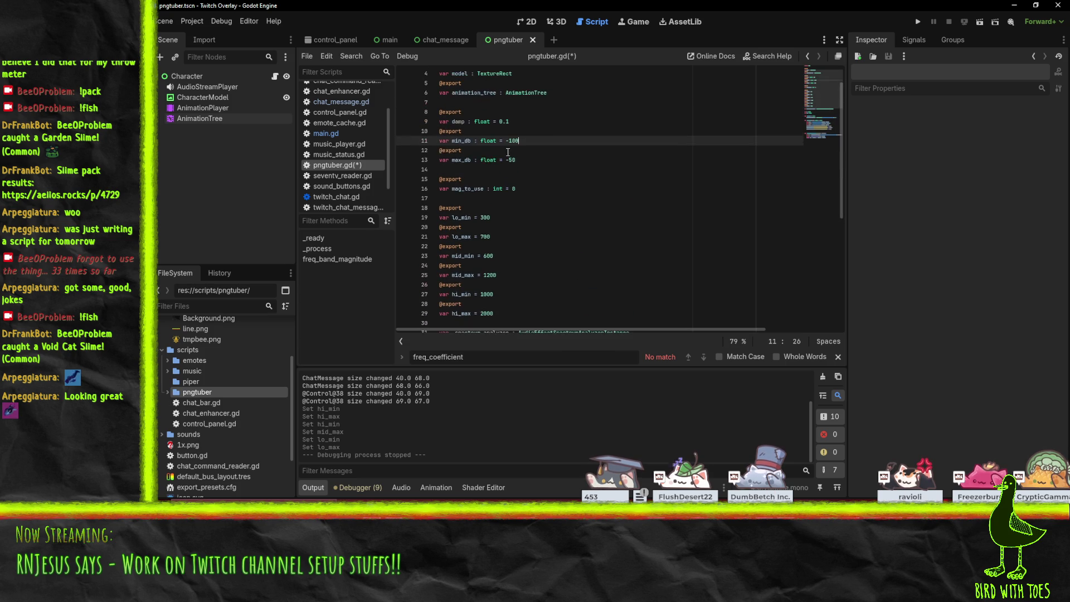
pyautogui.click(513, 123)
# - Delete the mag_to_use export lines below the damp declaration
pyautogui.moveTo(489, 164)
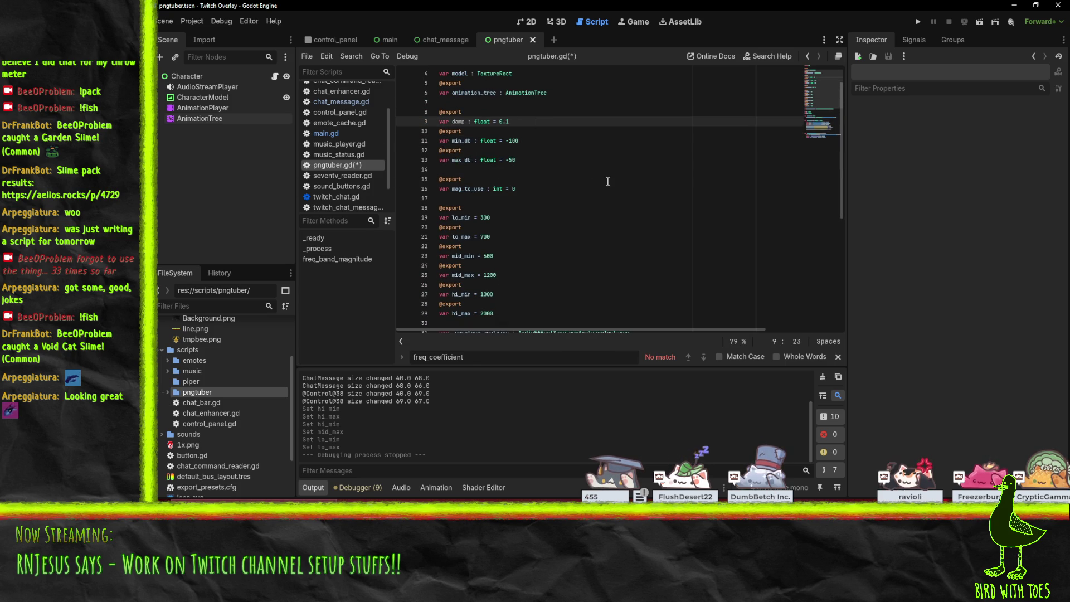
pyautogui.press('Down')
pyautogui.press('Down')
pyautogui.press('Down')
pyautogui.press('Down')
pyautogui.hotkey('shift', 'Down')
pyautogui.hotkey('shift', 'Down')
pyautogui.hotkey('shift', 'Down')
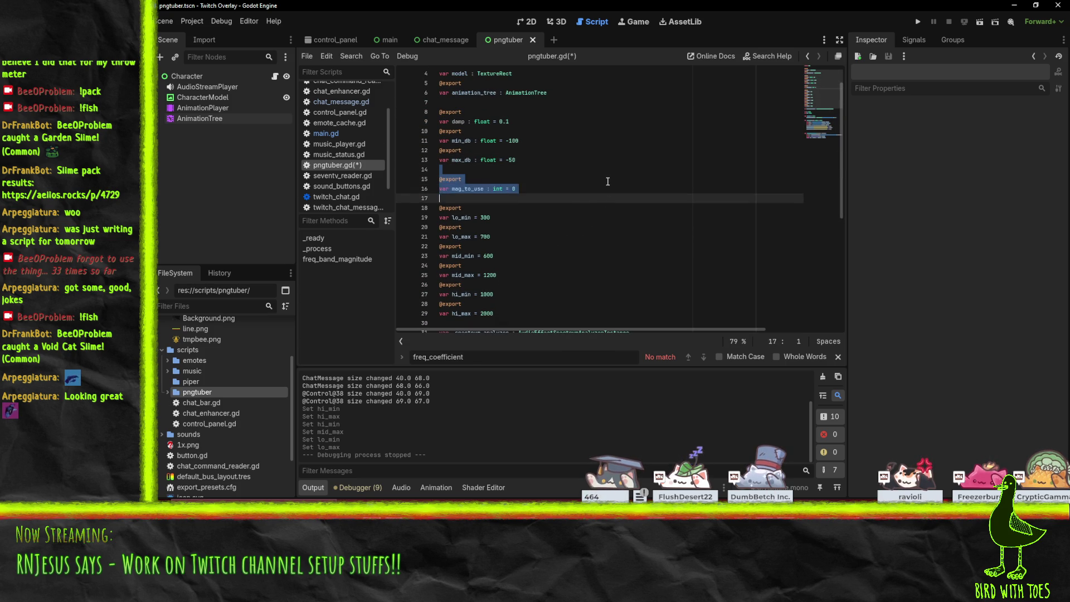
pyautogui.press('Delete')
pyautogui.press('Up')
pyautogui.press('Up')
pyautogui.press('Up')
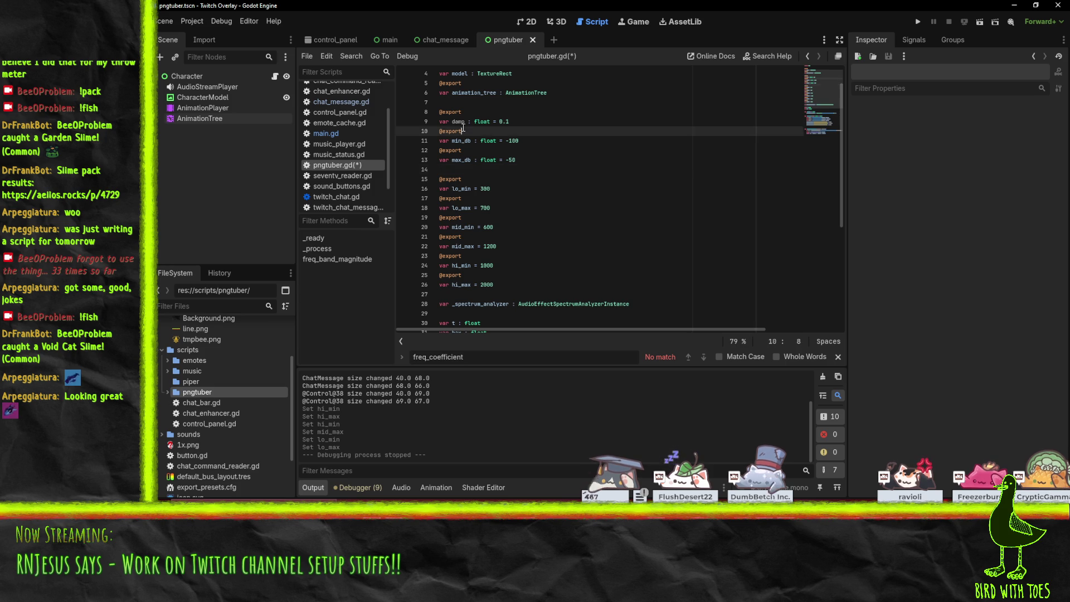
pyautogui.hotkey('ctrl', 'Right')
pyautogui.hotkey('ctrl', 'Right')
# - Move through the blend amount lines in _process and back to the t variable declaration
pyautogui.scroll(-5, 685, 202)
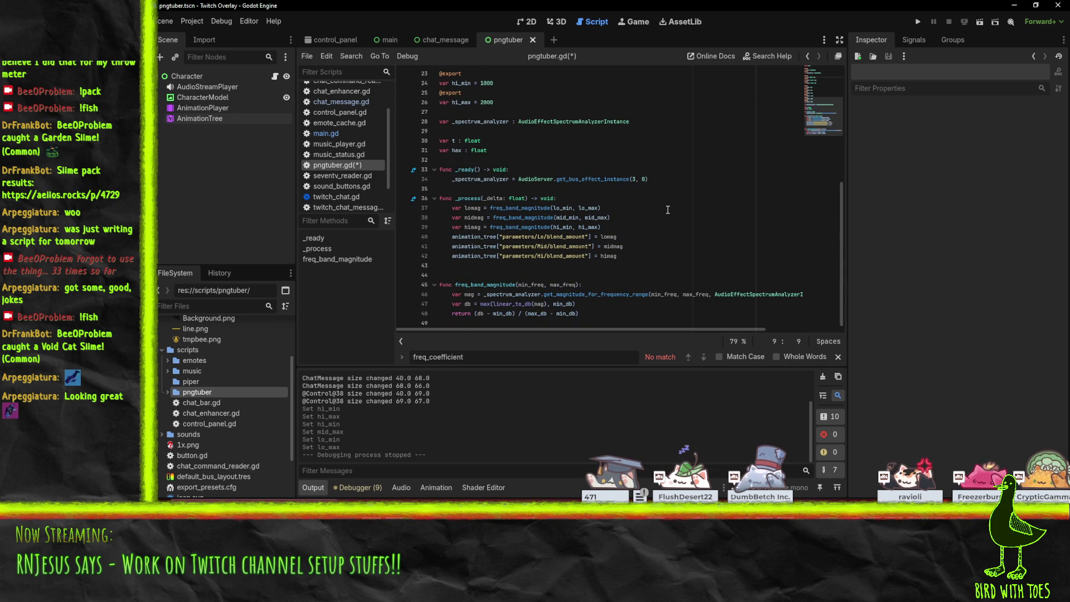
pyautogui.click(629, 233)
pyautogui.press('Up')
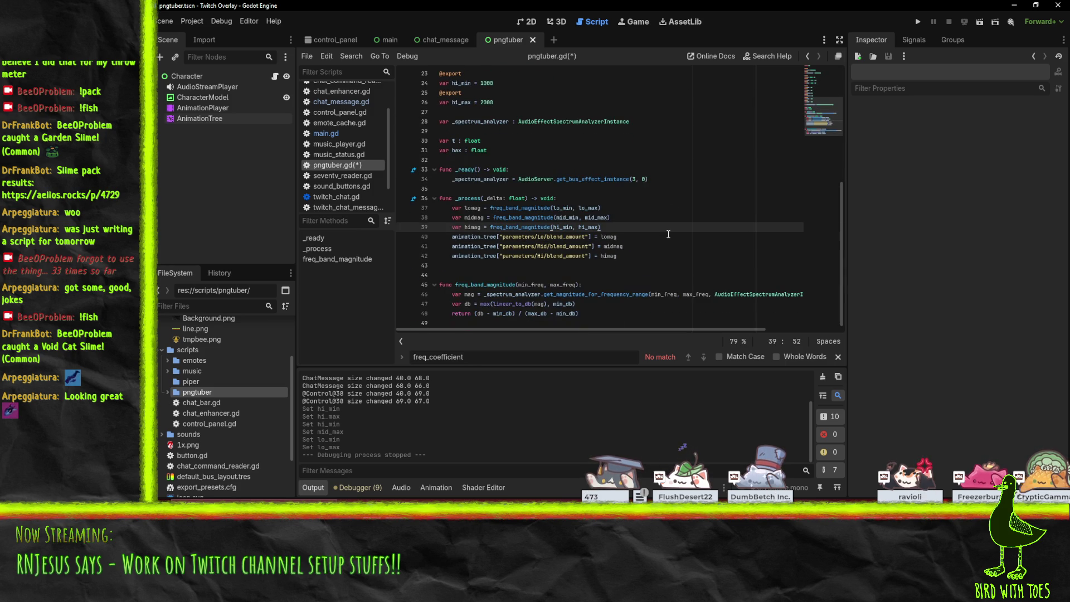
pyautogui.scroll(2, 663, 231)
pyautogui.click(455, 199)
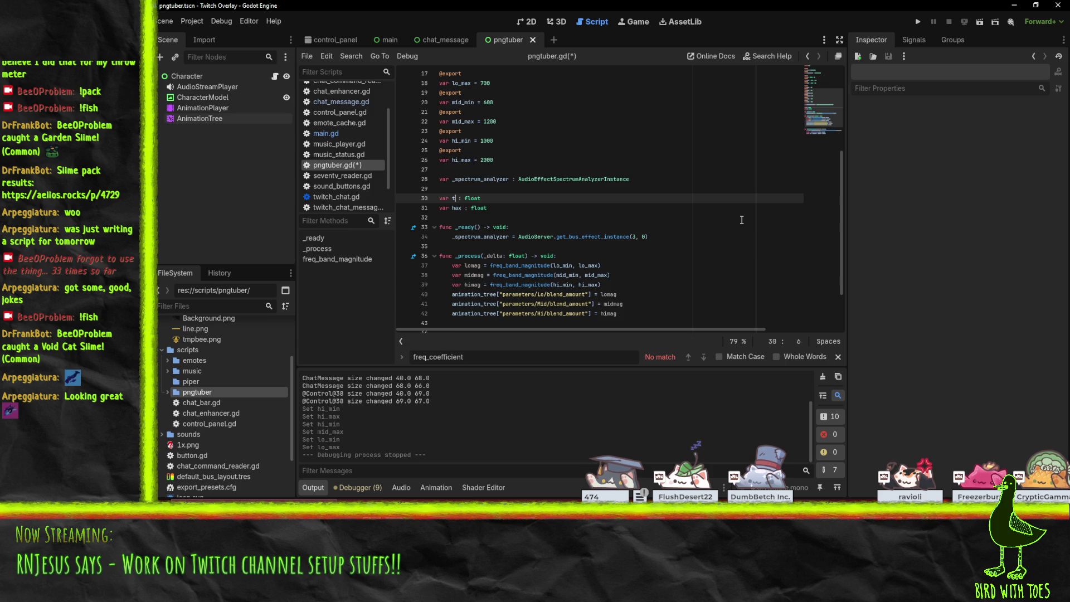
pyautogui.scroll(-2, 742, 220)
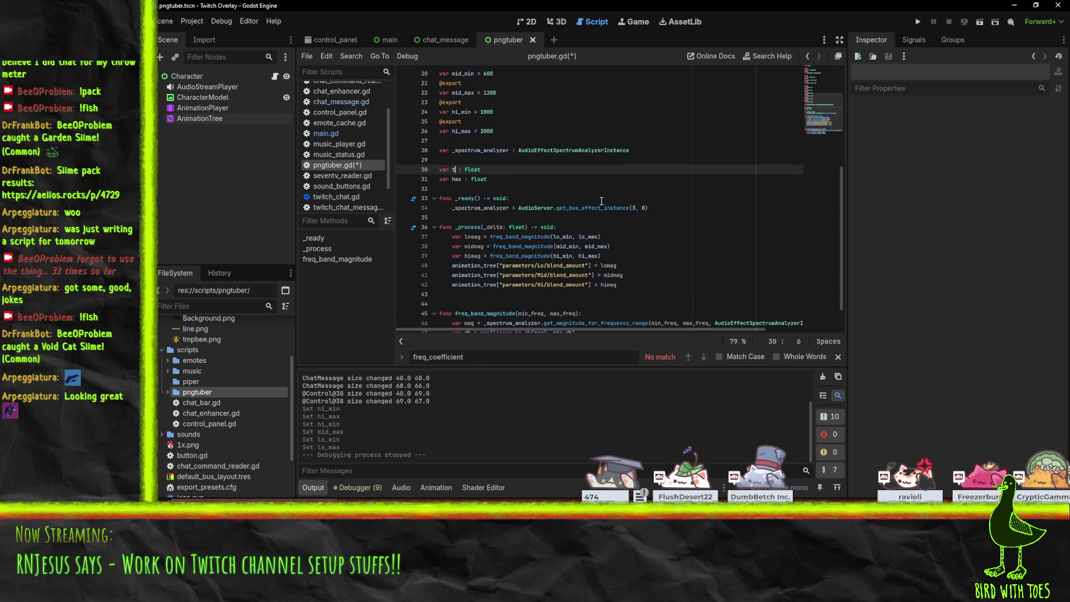
# - Replace the t and hax declarations with a damped_lo float declaration
pyautogui.click(519, 179)
pyautogui.press('Up')
pyautogui.hotkey('shift', 'Down')
pyautogui.hotkey('shift', 'End')
pyautogui.press('Delete')
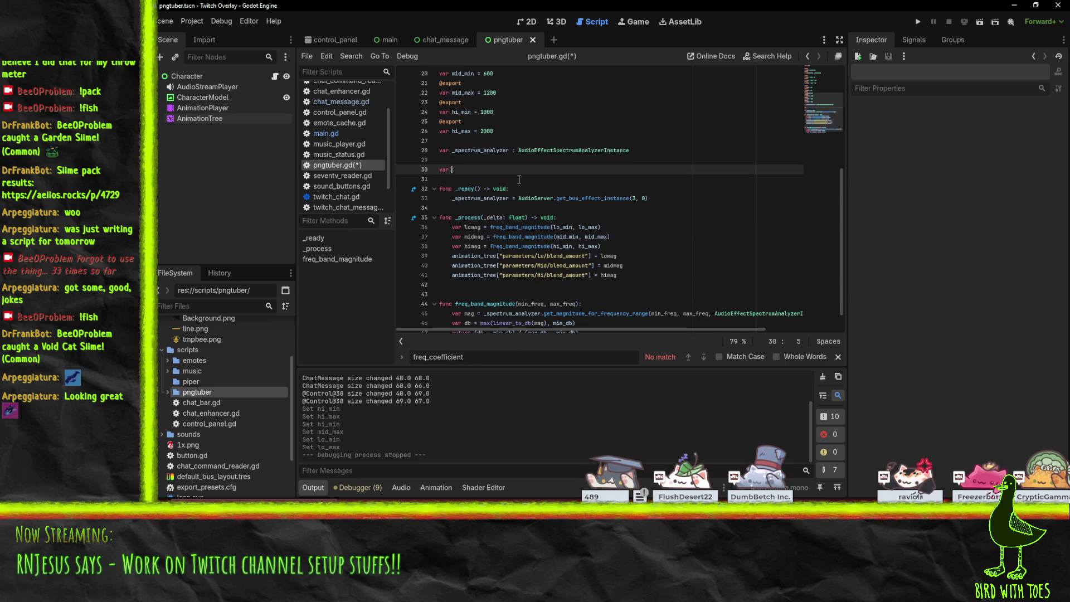
pyautogui.write('damped_l')
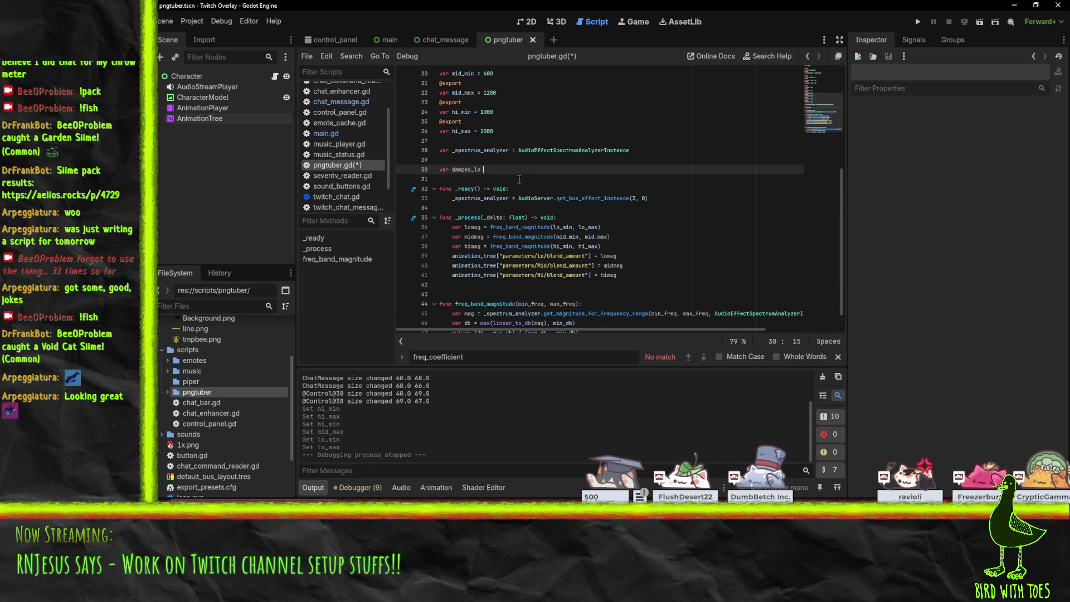
pyautogui.write('oat')
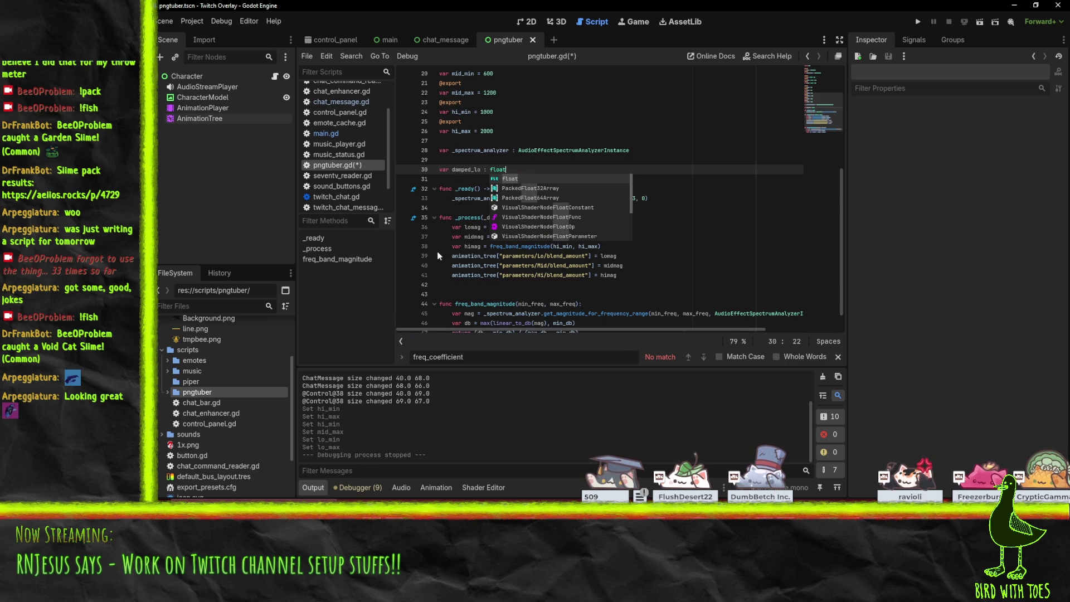
pyautogui.click(454, 246)
# - Try a set(" call above the lomag line in _process, then remove it and the empty line
pyautogui.click(481, 228)
pyautogui.scroll(-1, 619, 226)
pyautogui.scroll(3, 649, 301)
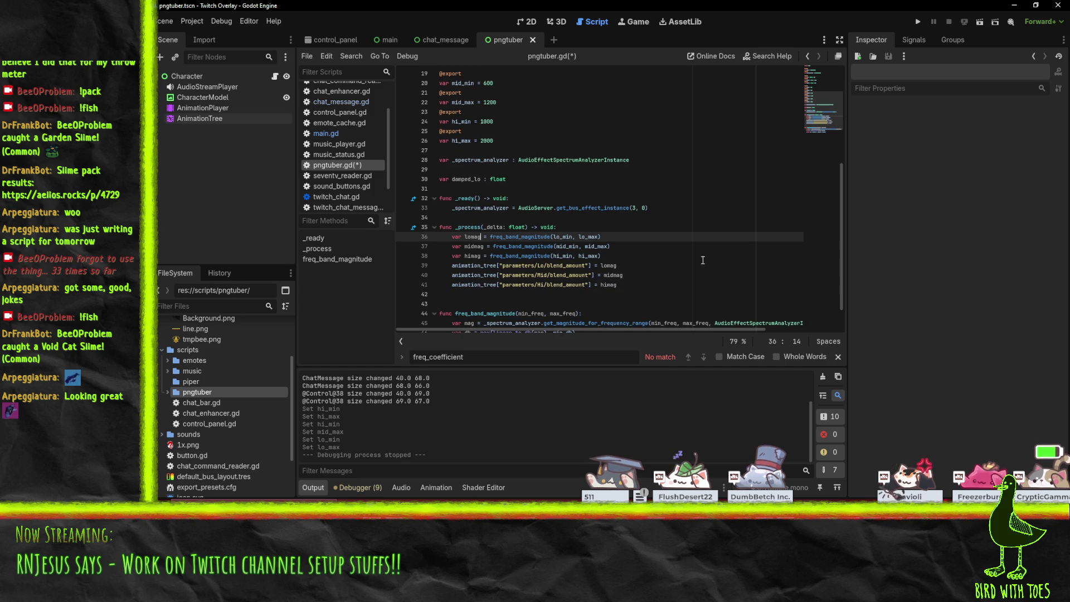
pyautogui.click(615, 237)
pyautogui.click(632, 266)
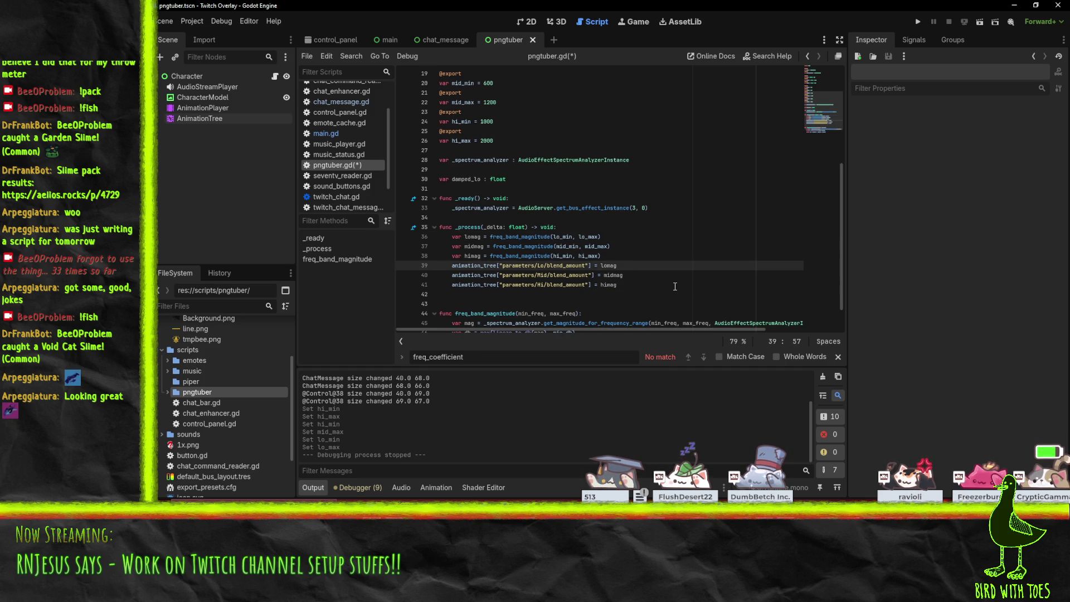
pyautogui.click(648, 260)
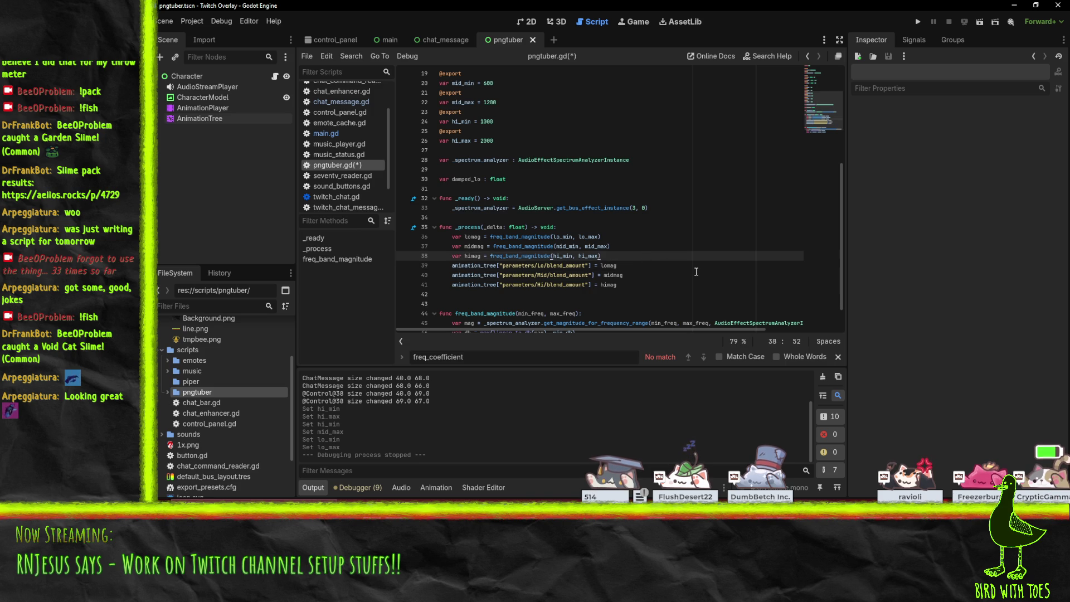
pyautogui.press('Up')
pyautogui.press('Up')
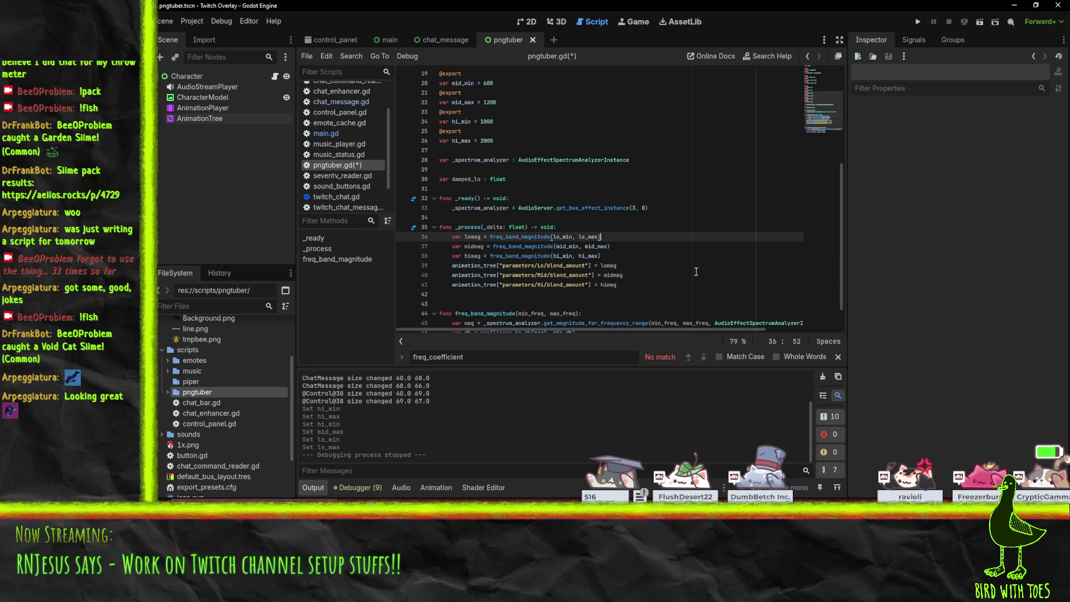
pyautogui.hotkey('ctrl', 'shift', 'Return')
pyautogui.write('set("')
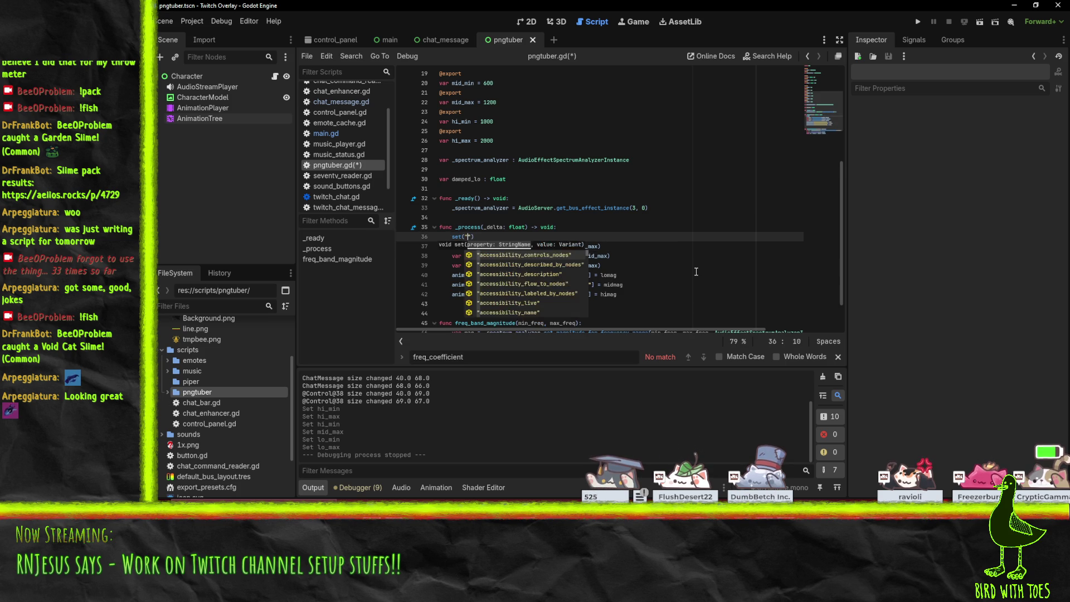
pyautogui.press('BackSpace')
pyautogui.press('BackSpace')
pyautogui.press('BackSpace')
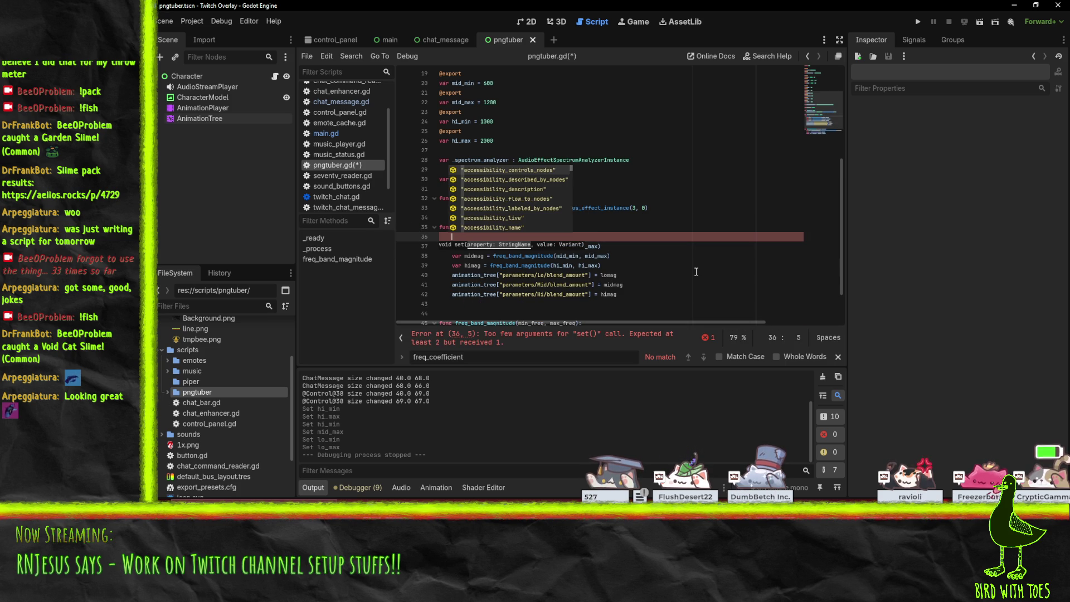
pyautogui.press('BackSpace')
pyautogui.press('BackSpace')
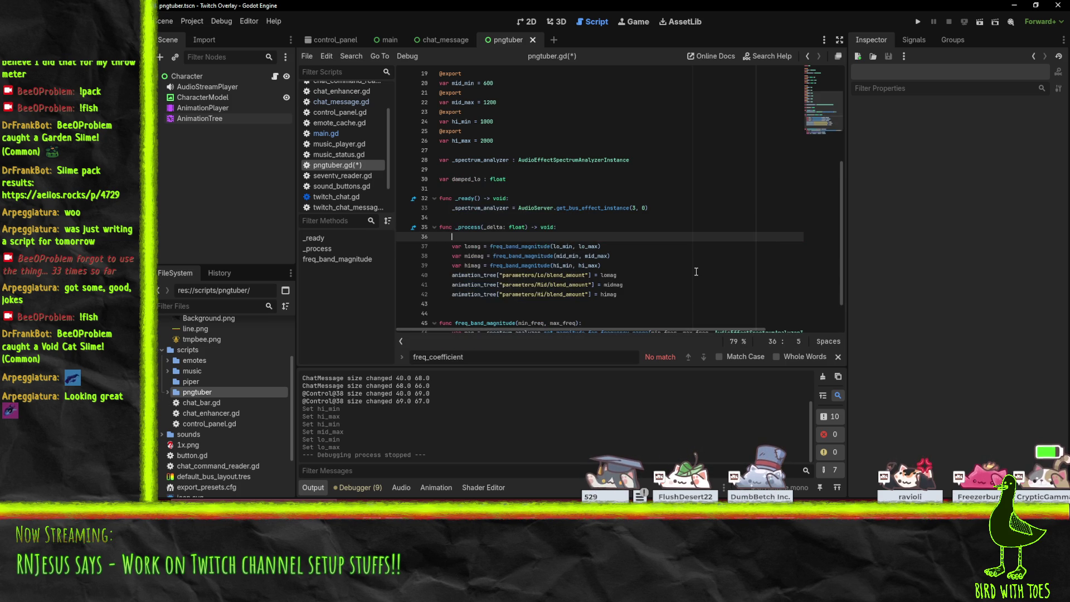
pyautogui.press('Up')
pyautogui.press('Up')
pyautogui.press('Up')
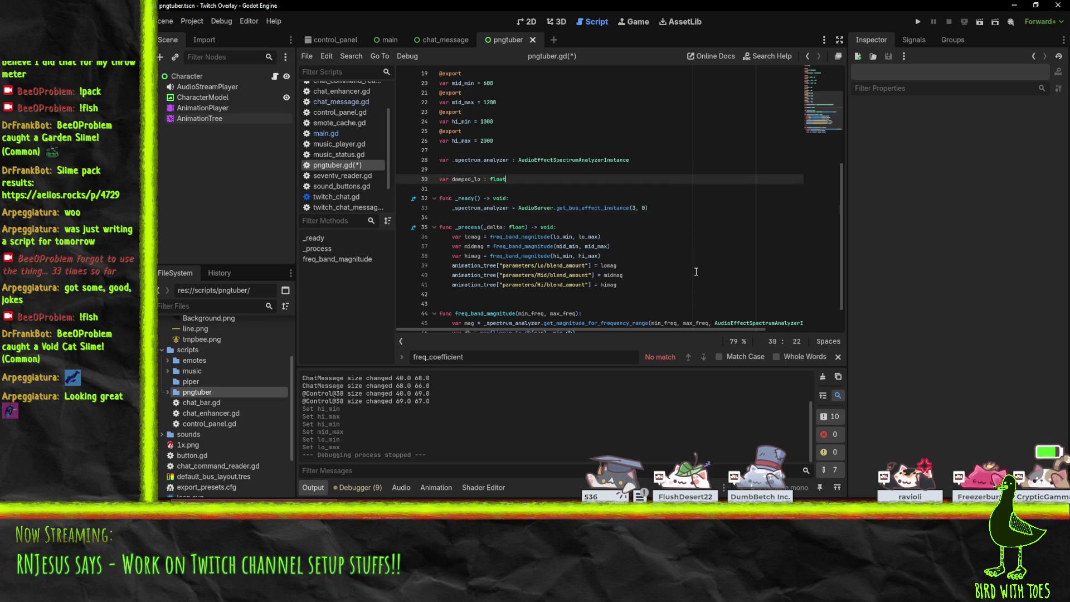
# - Switch to the Godot Docs browser, search 'set', and open Object class Properties (set/get)
pyautogui.click(731, 517)
pyautogui.click(604, 462)
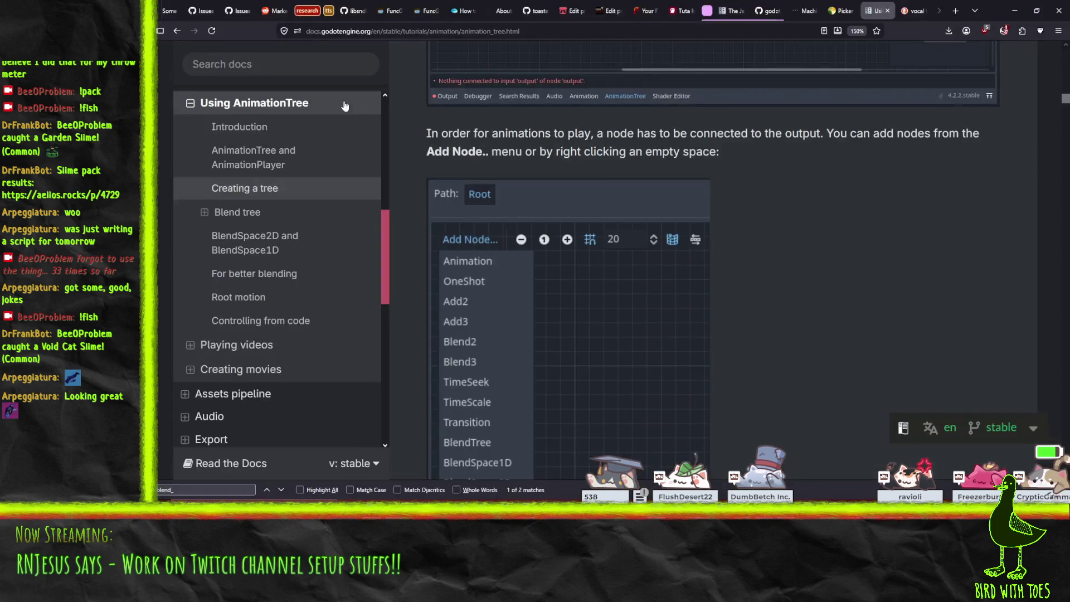
pyautogui.press('/')
pyautogui.write('set')
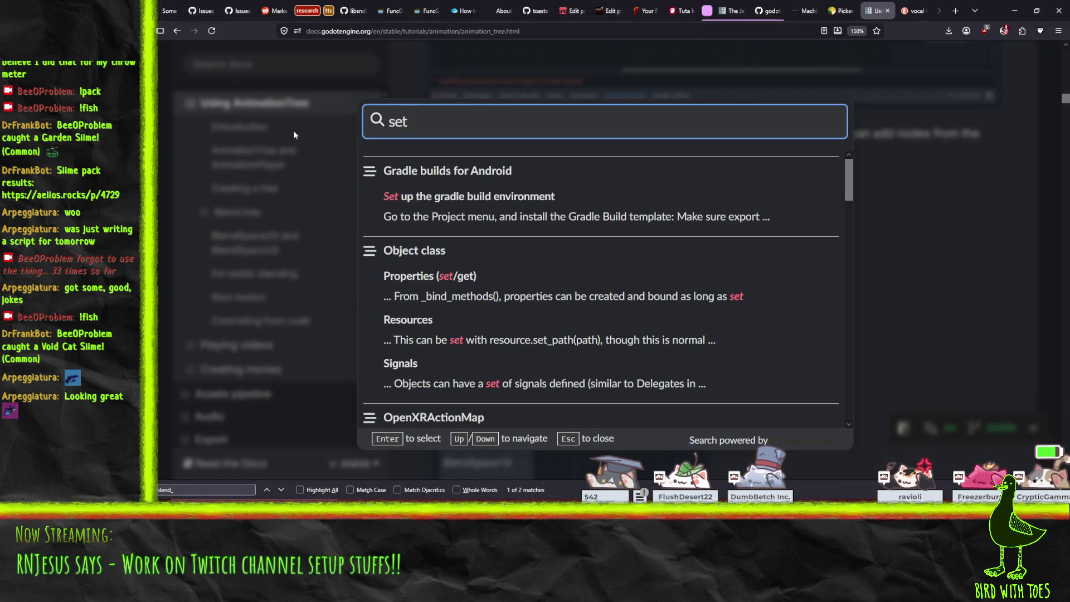
pyautogui.click(457, 301)
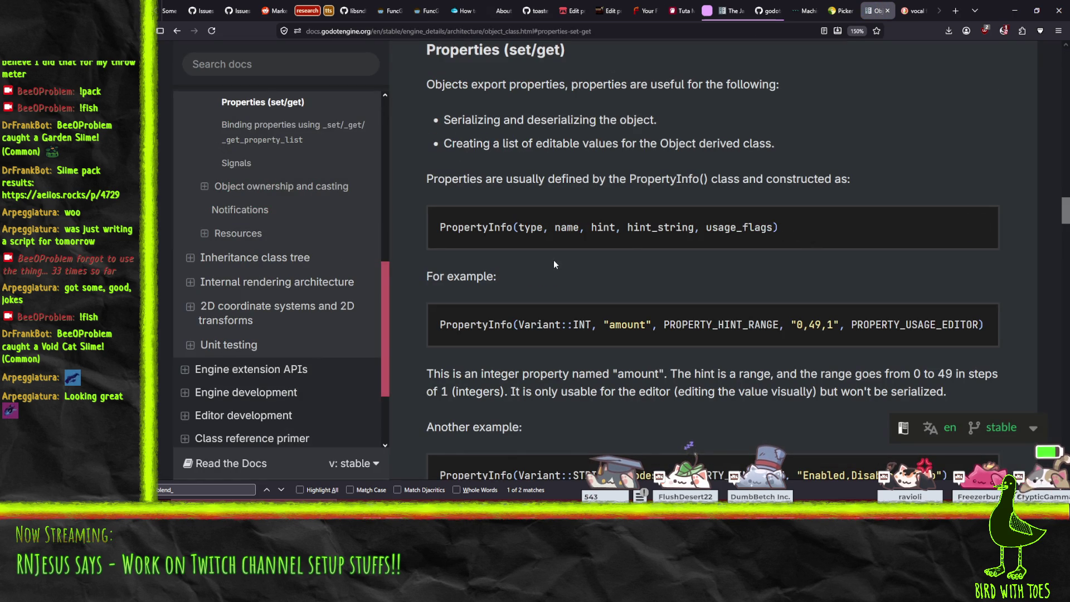
pyautogui.scroll(10, 592, 221)
pyautogui.scroll(5, 674, 249)
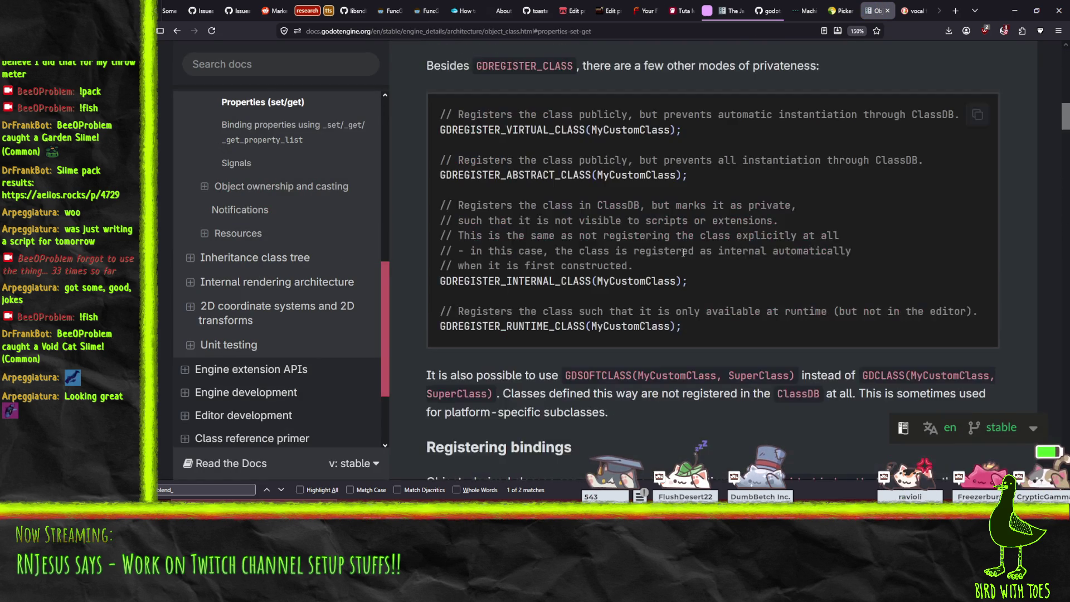
pyautogui.scroll(-10, 660, 248)
pyautogui.scroll(-3, 657, 250)
pyautogui.scroll(10, 657, 250)
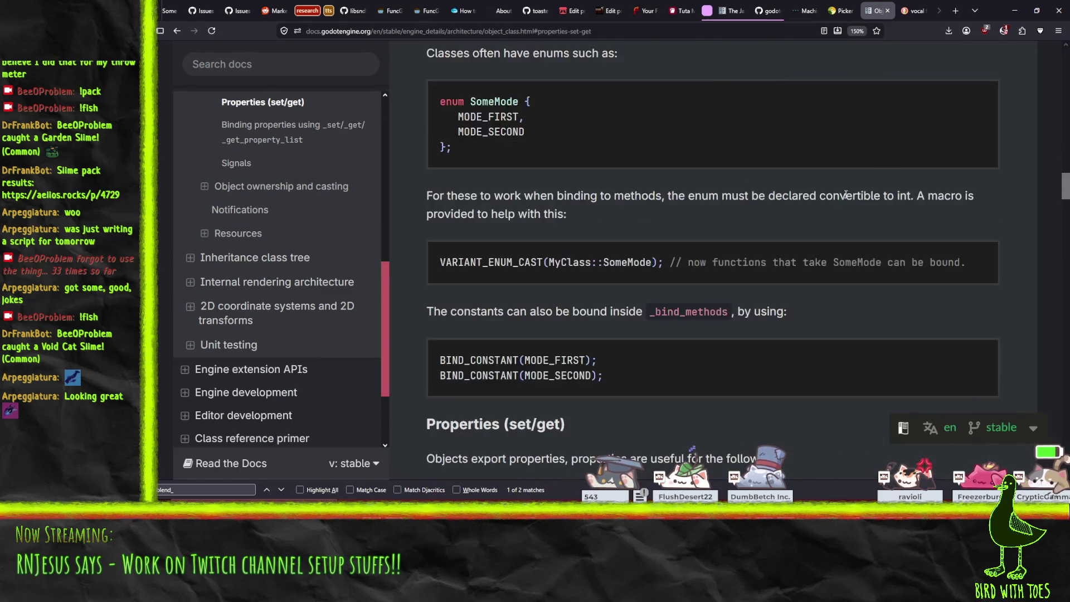
pyautogui.scroll(-2, 809, 207)
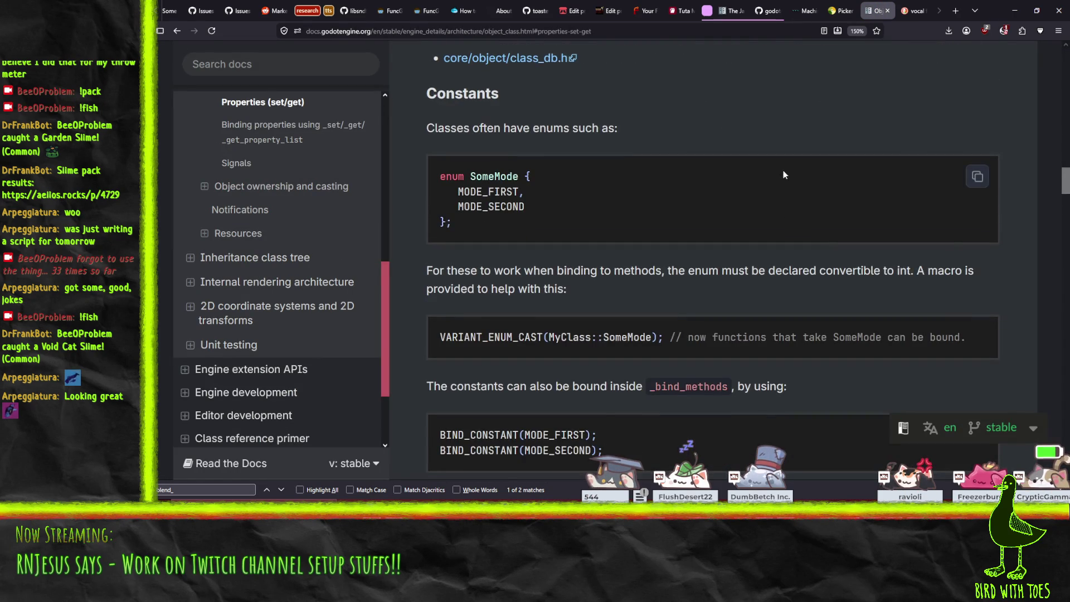
pyautogui.scroll(15, 784, 169)
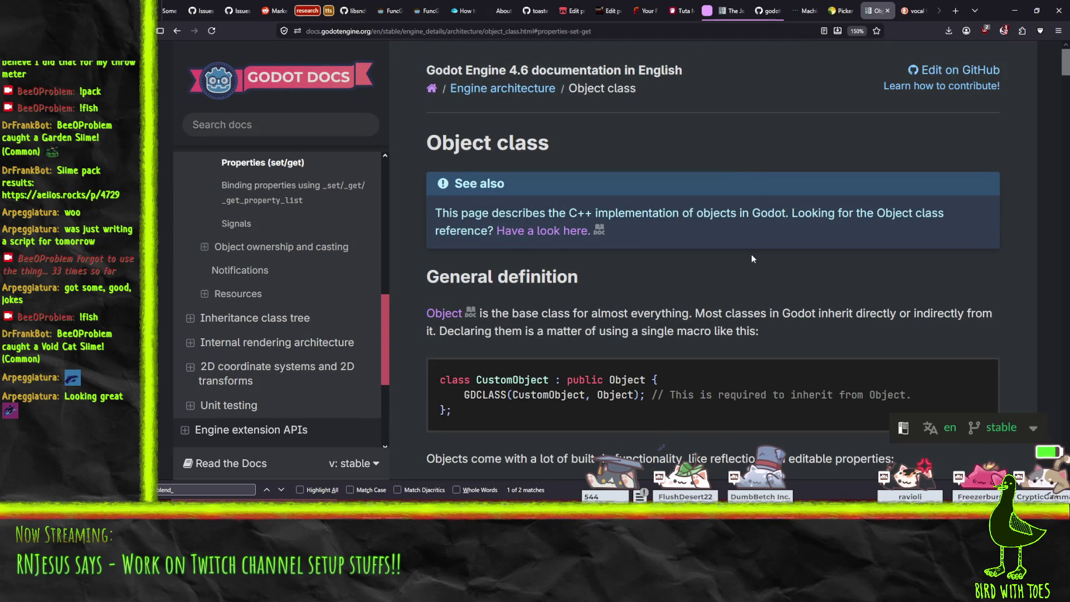
# - Find 'set' on the page and read down through signals to RefCounted memory management
pyautogui.hotkey('ctrl', 'f')
pyautogui.write('se')
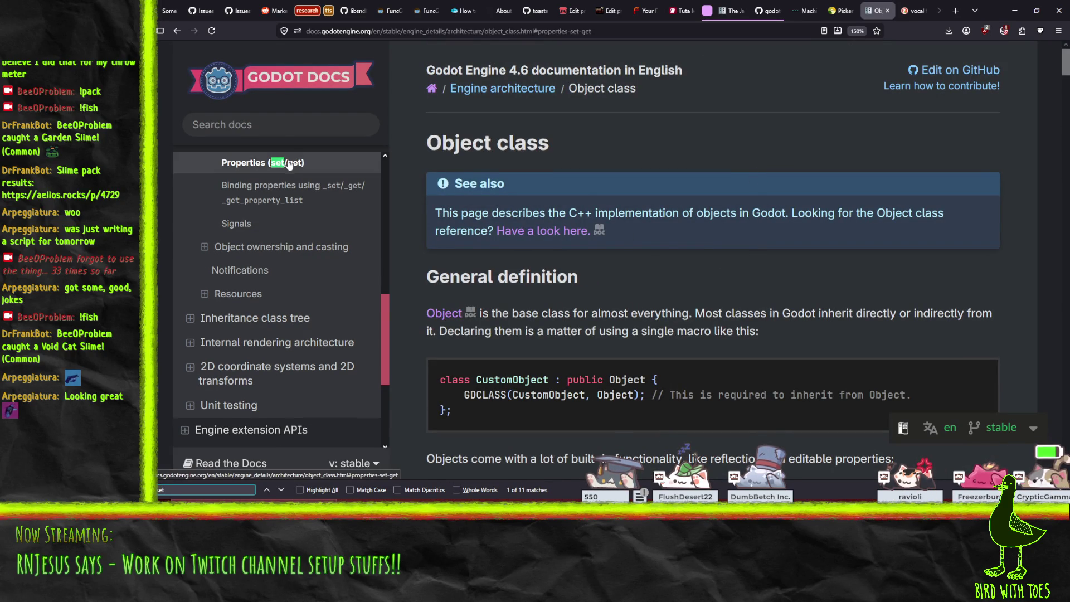
pyautogui.write('t')
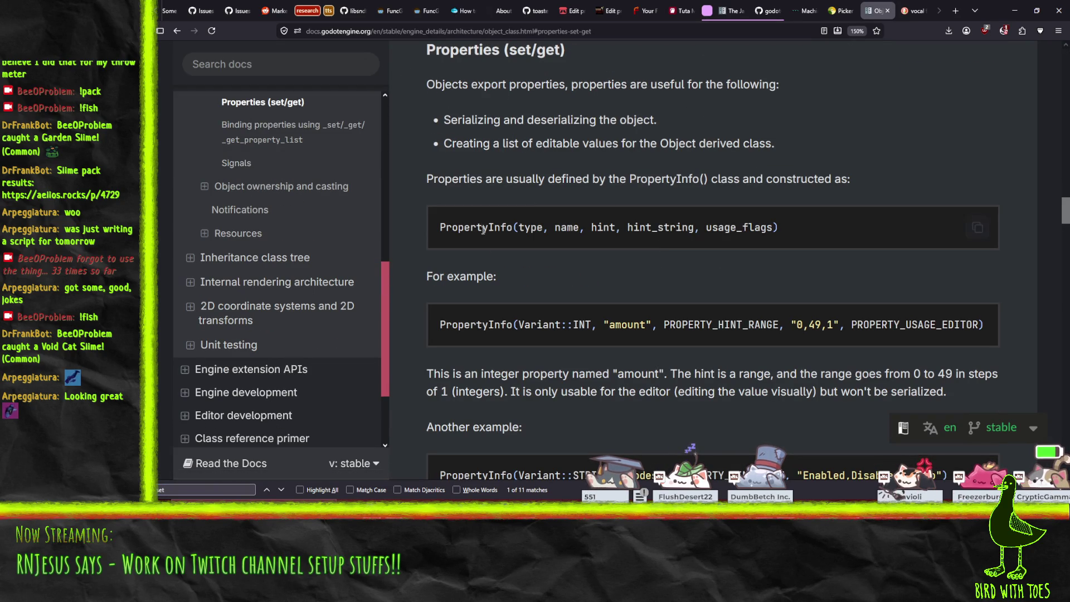
pyautogui.scroll(-5, 504, 270)
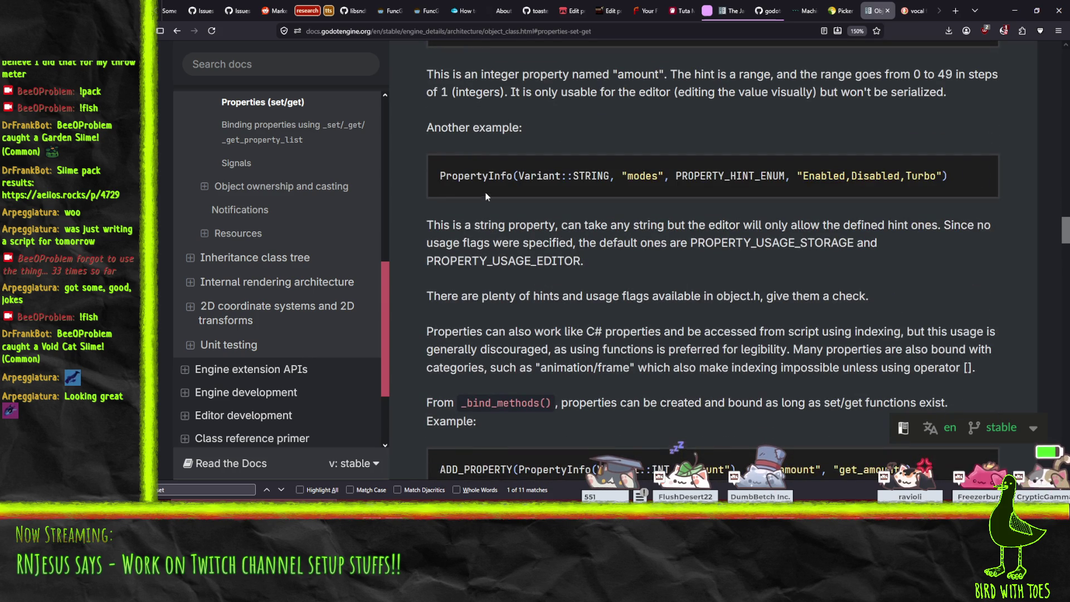
pyautogui.scroll(-6, 485, 196)
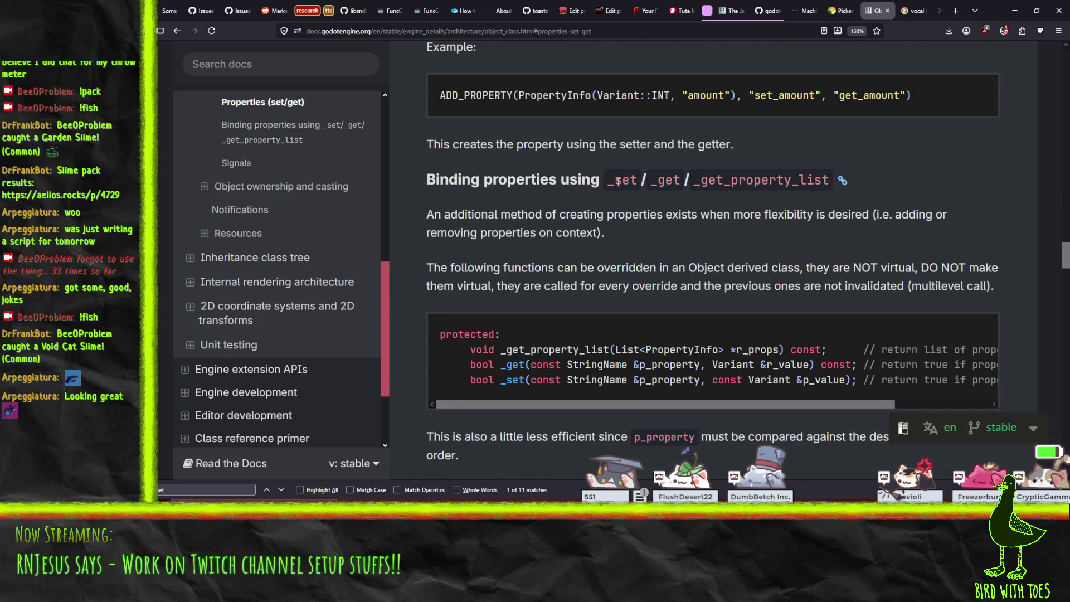
pyautogui.scroll(-1, 719, 193)
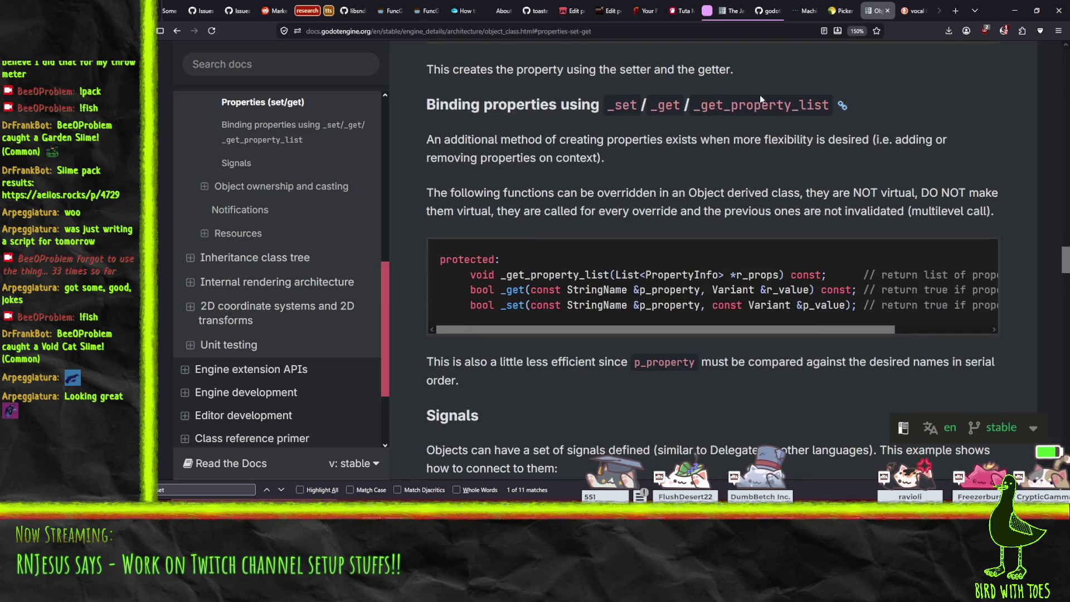
pyautogui.scroll(-1, 772, 153)
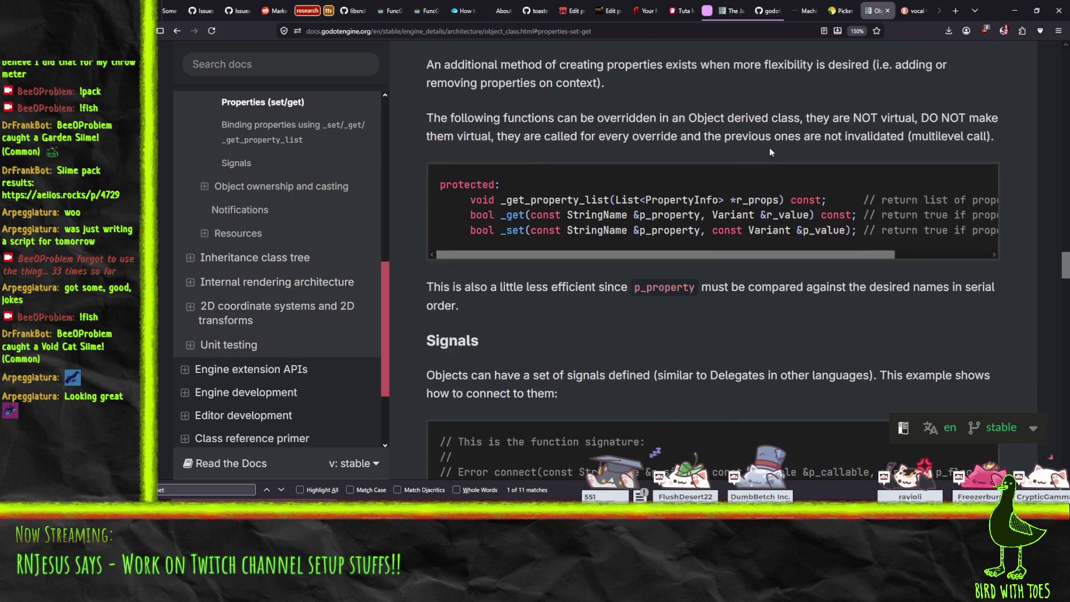
pyautogui.moveTo(514, 256)
pyautogui.mouseDown()
pyautogui.moveTo(670, 245)
pyautogui.moveTo(452, 270)
pyautogui.mouseUp()
pyautogui.scroll(-5, 654, 152)
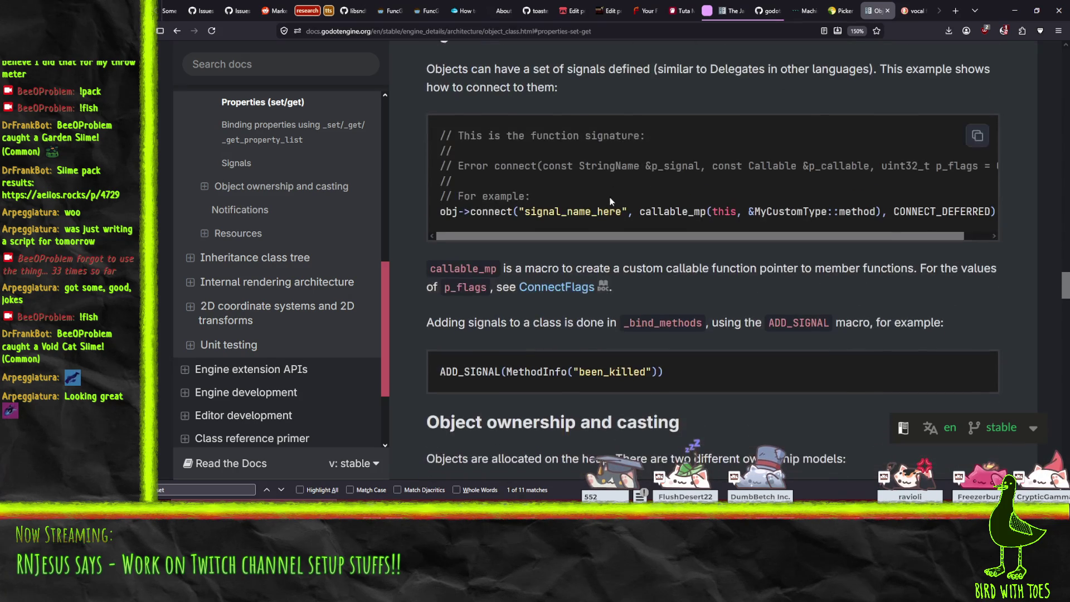
pyautogui.scroll(-3, 511, 254)
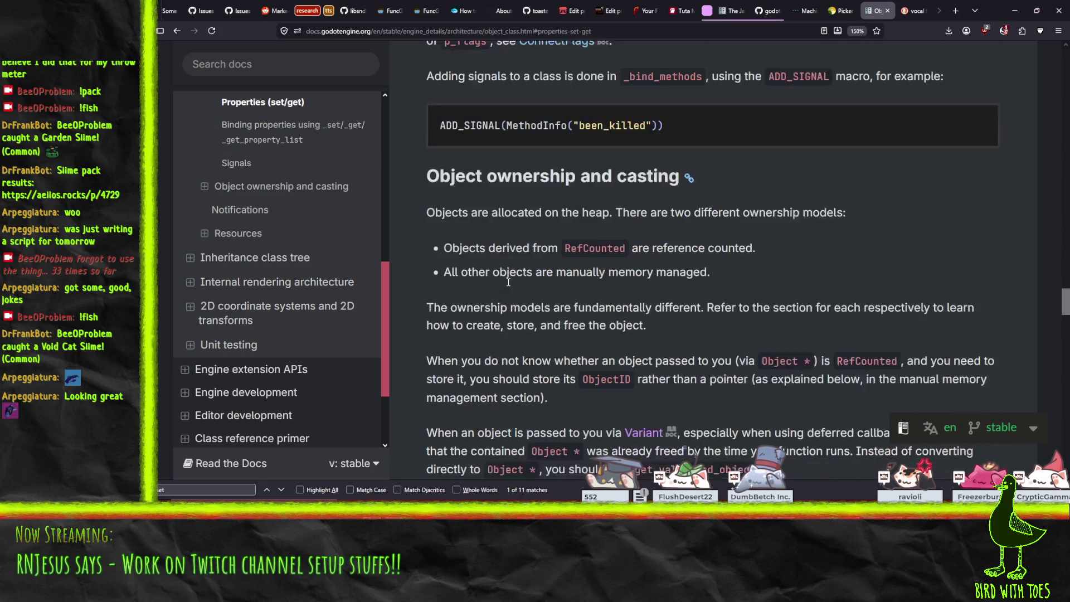
pyautogui.scroll(-10, 496, 284)
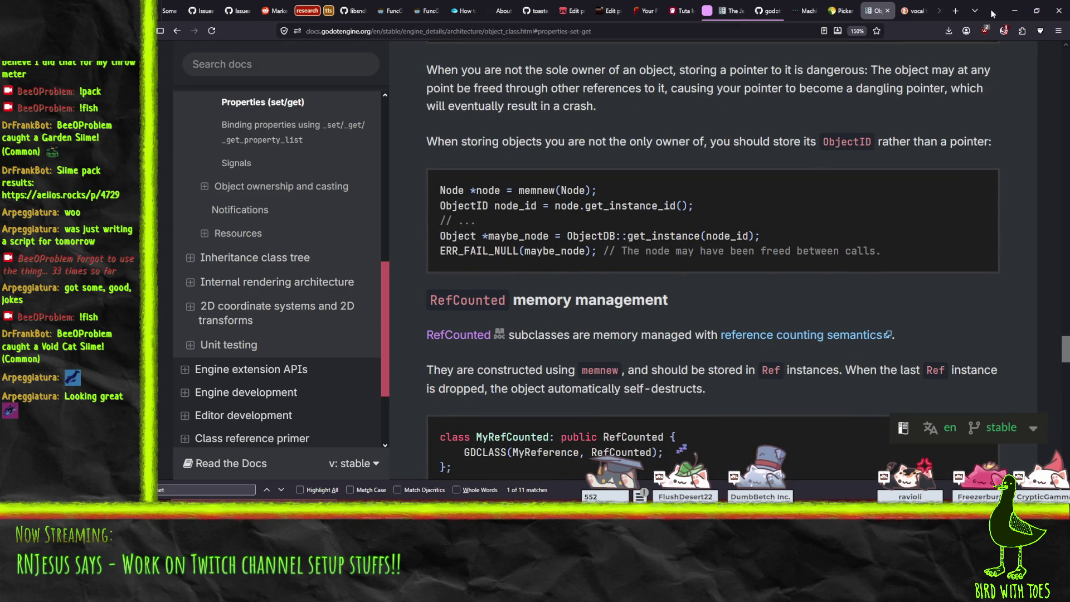
# - Declare damped_mid and damped_hi float variables beneath damped_lo in pngtuber.gd
pyautogui.click(1015, 10)
pyautogui.scroll(1, 627, 249)
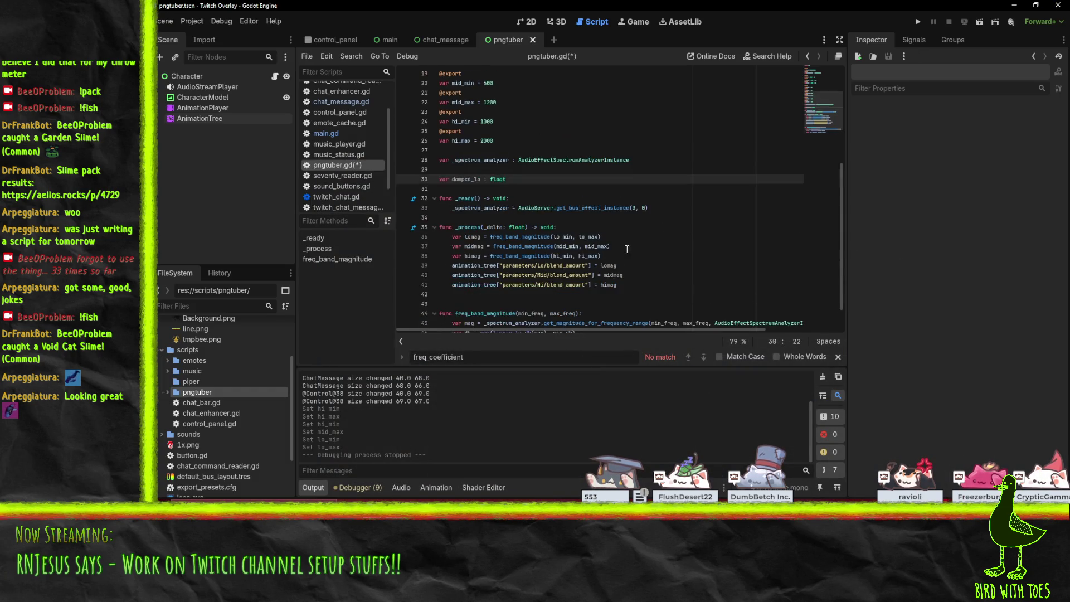
pyautogui.press('Return')
pyautogui.write('var damted_mid')
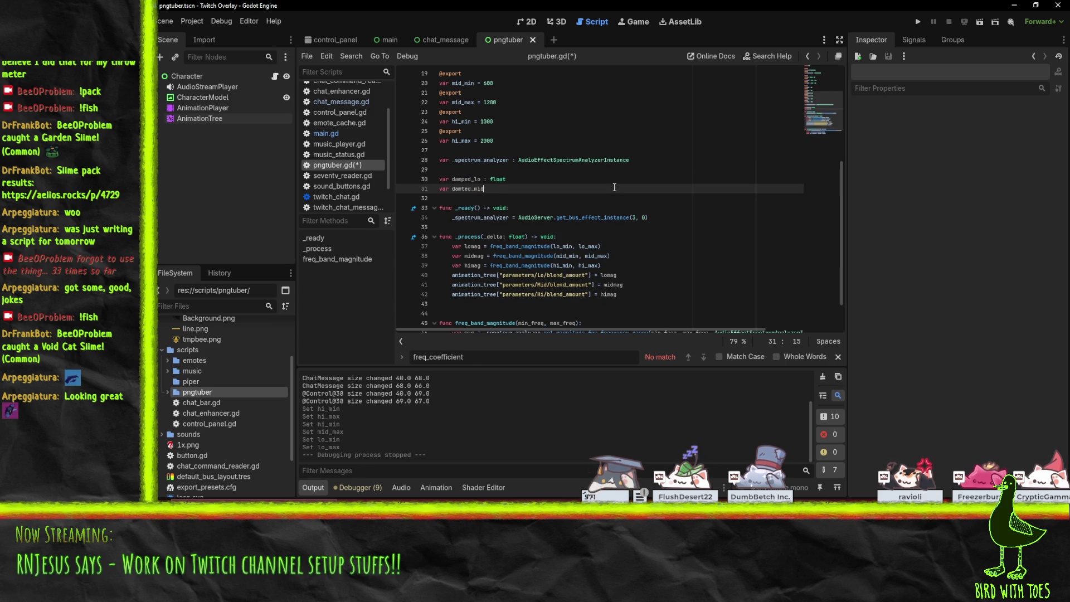
pyautogui.write(' : float')
pyautogui.press('Return')
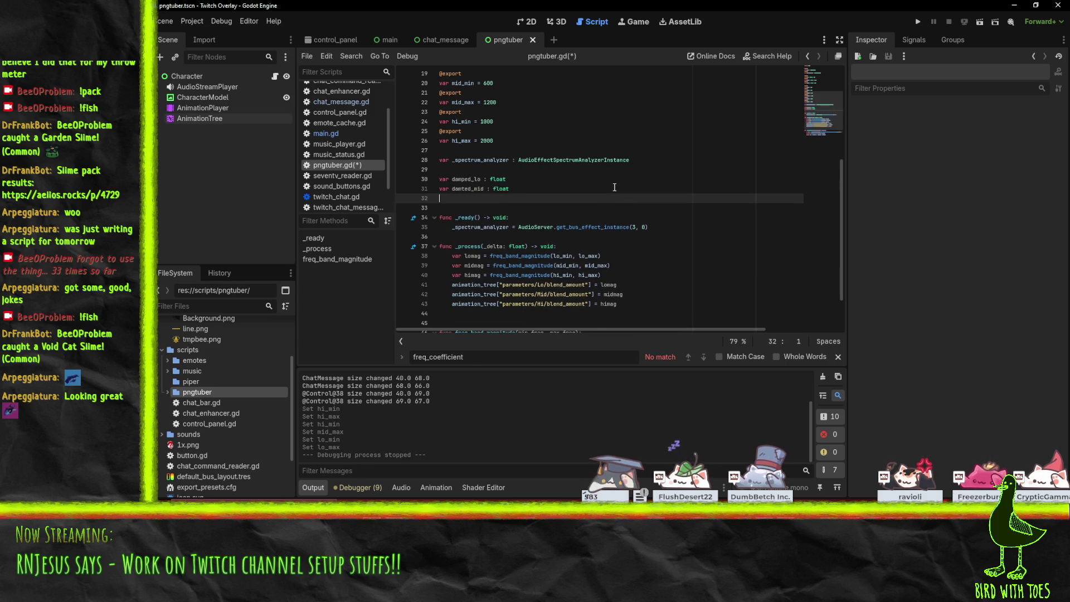
pyautogui.write('damped_mid : ')
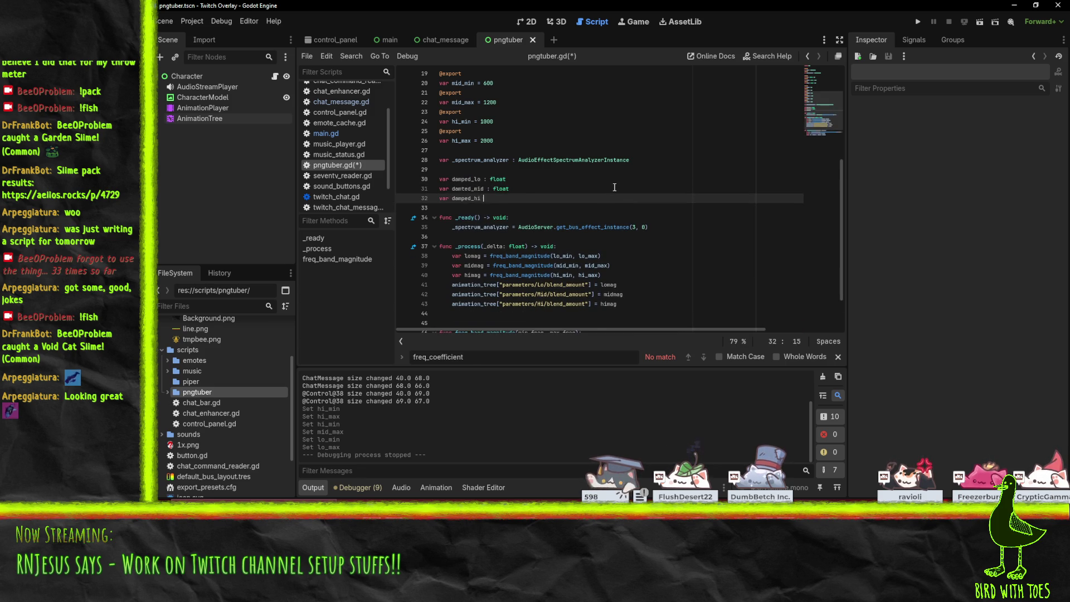
pyautogui.write('float')
pyautogui.press('Up')
pyautogui.press('Left')
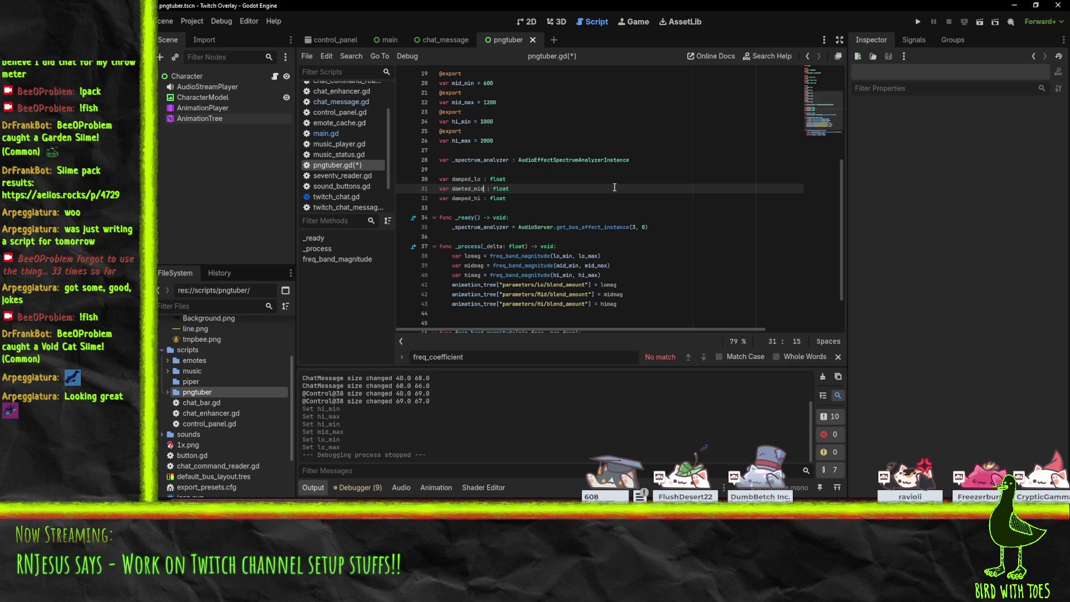
# - Insert a blank line after the himag calculation, before the blend assignments
pyautogui.click(614, 227)
pyautogui.scroll(-2, 585, 212)
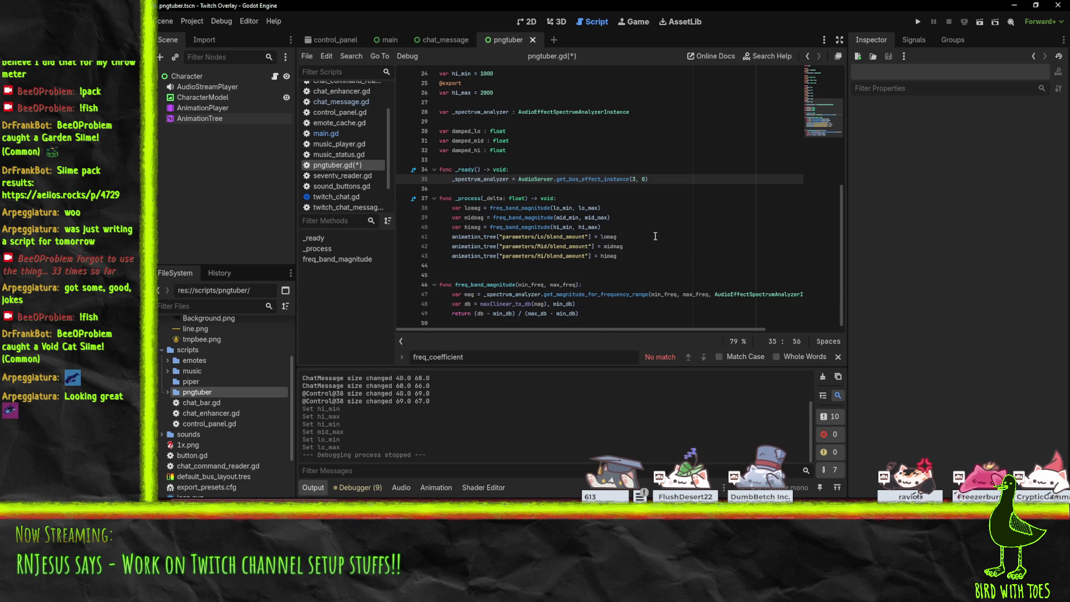
pyautogui.click(615, 230)
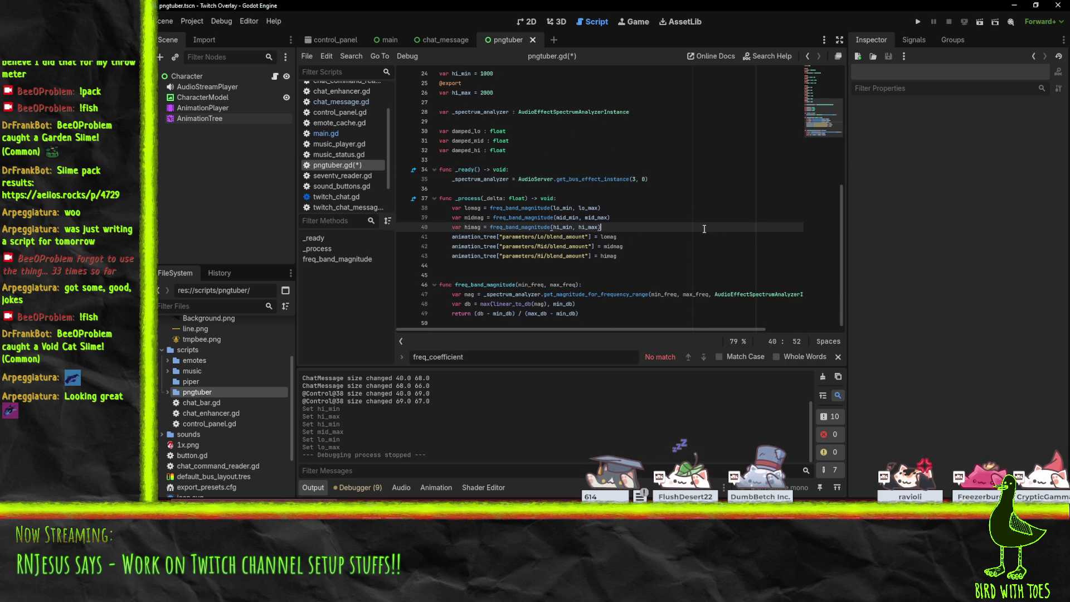
pyautogui.press('Return')
pyautogui.press('Up')
pyautogui.press('Up')
pyautogui.press('Up')
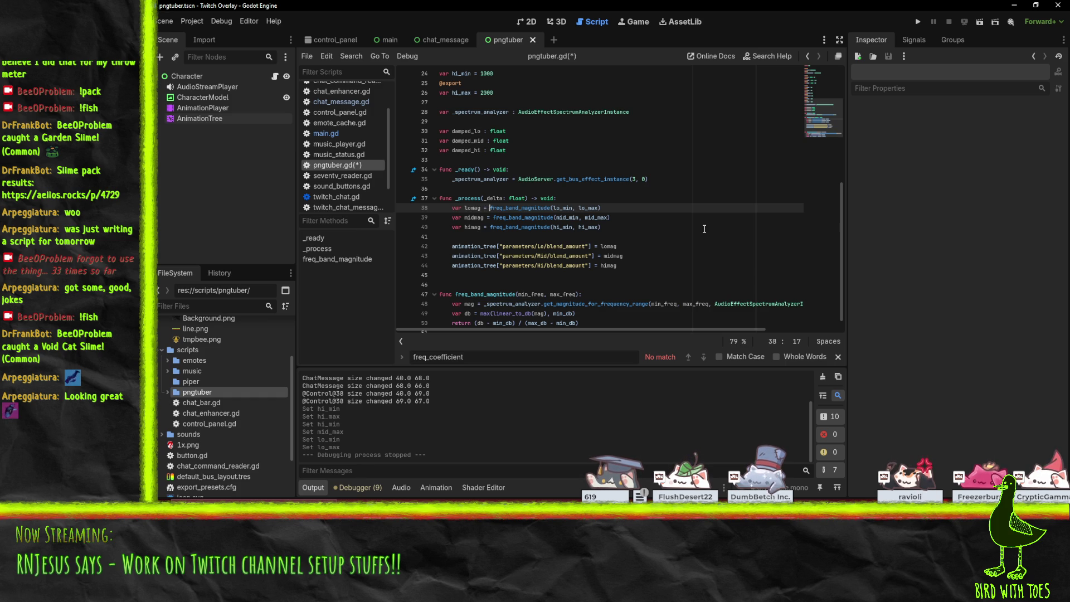
# - Under the lomag line, add the damped_lo smoothing formula using (1 - damp)
pyautogui.write('damped')
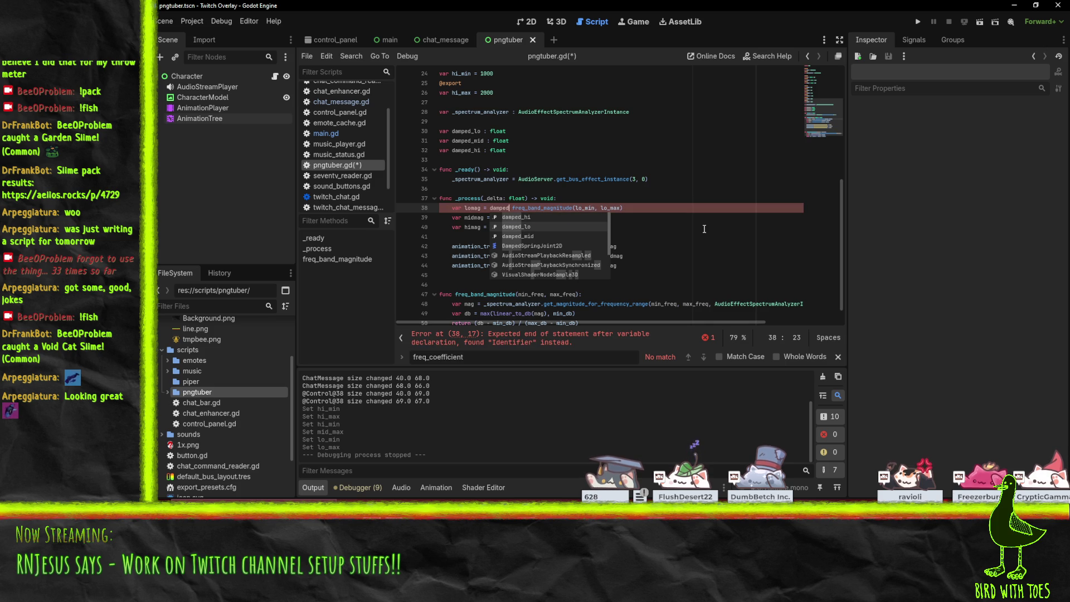
pyautogui.hotkey('ctrl', 'BackSpace')
pyautogui.hotkey('ctrl', 'BackSpace')
pyautogui.hotkey('ctrl', 'BackSpace')
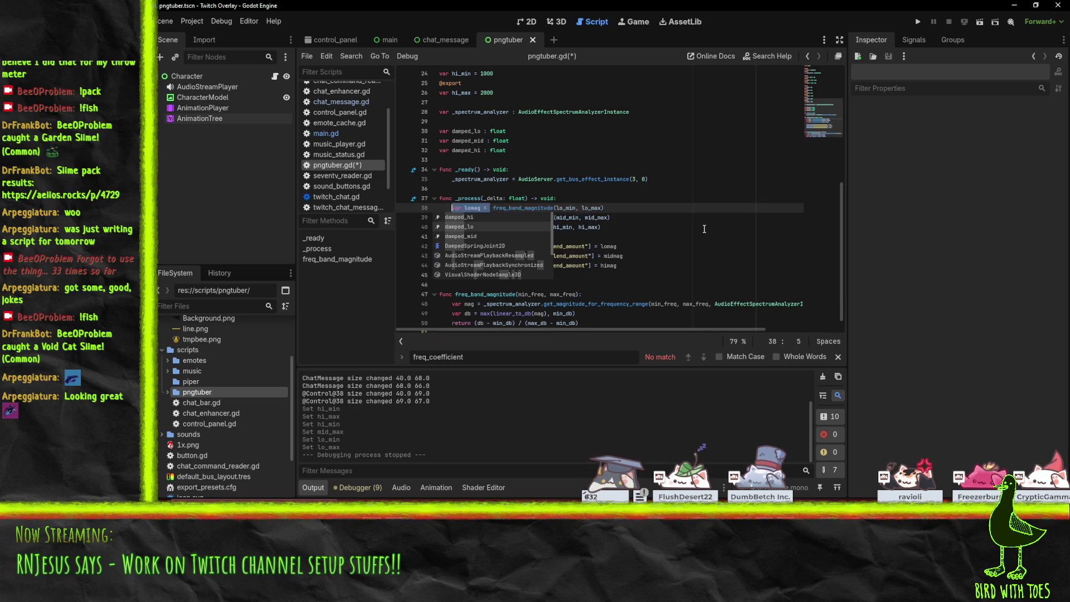
pyautogui.write('dam')
pyautogui.write('ped_lo =')
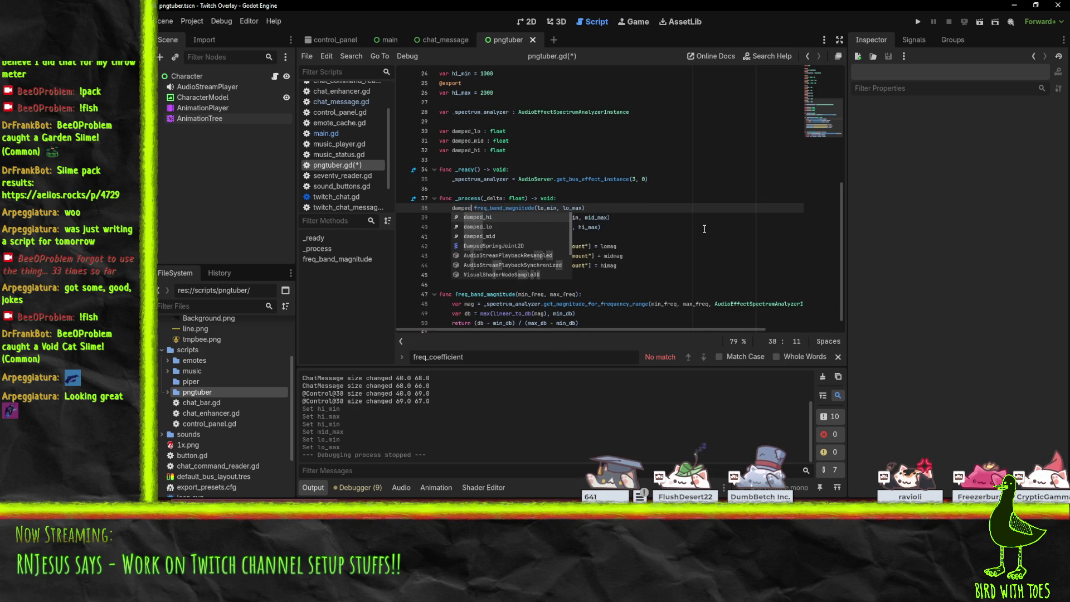
pyautogui.hotkey('ctrl', 'z')
pyautogui.hotkey('ctrl', 'z')
pyautogui.hotkey('ctrl', 'z')
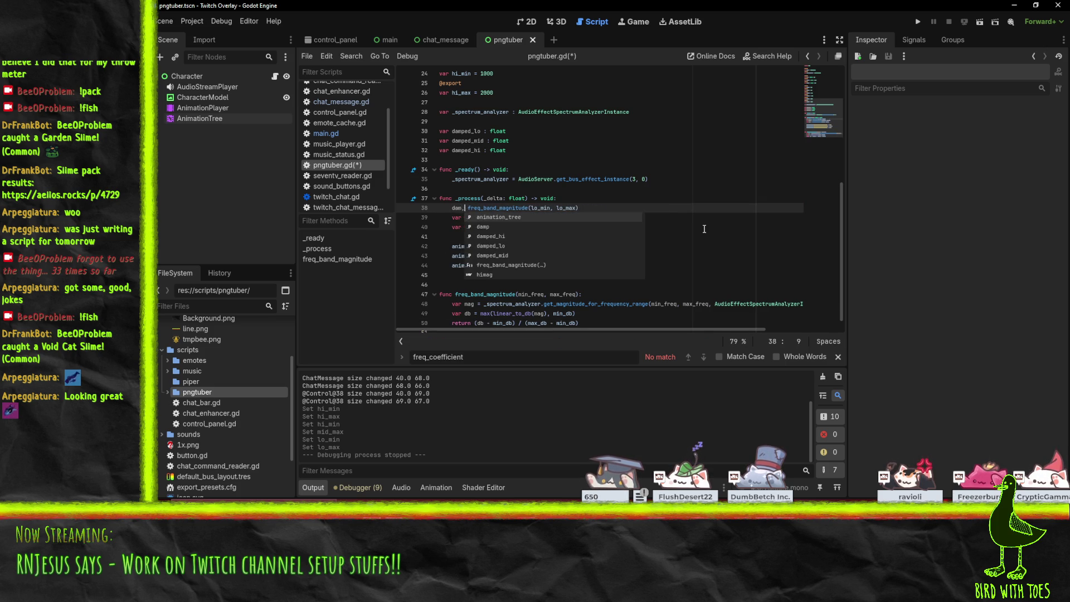
pyautogui.press('Escape')
pyautogui.press('Escape')
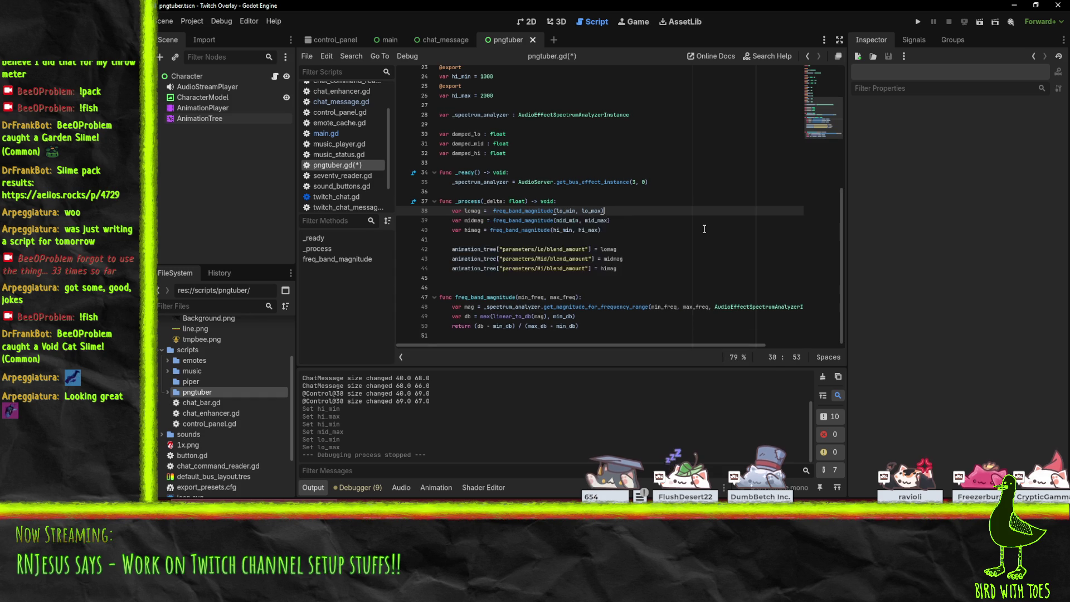
pyautogui.press('End')
pyautogui.press('Return')
pyautogui.write('d_lo = ')
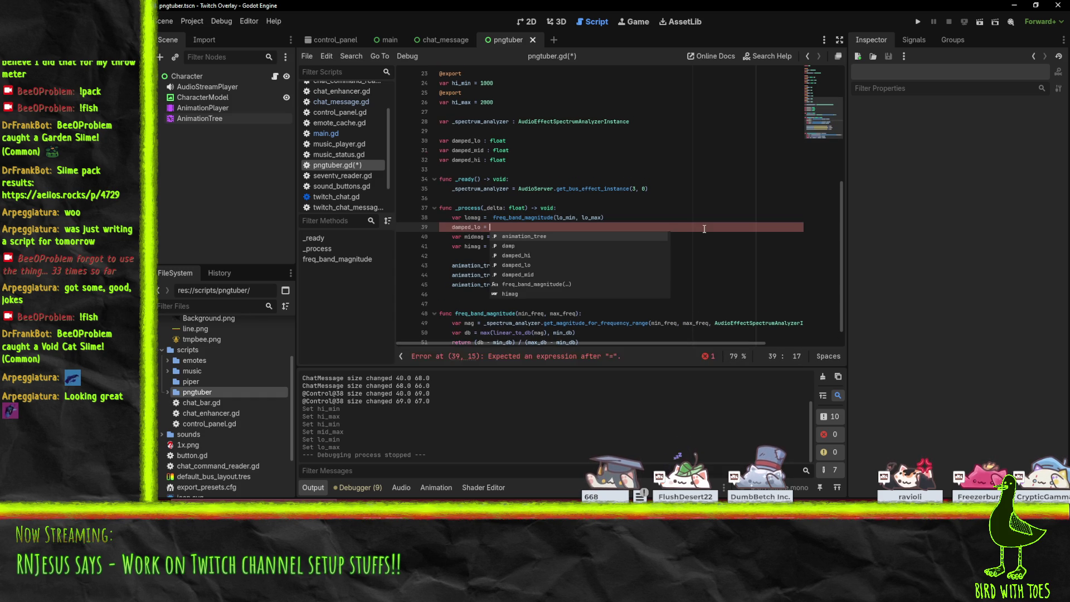
pyautogui.write('lomag * ')
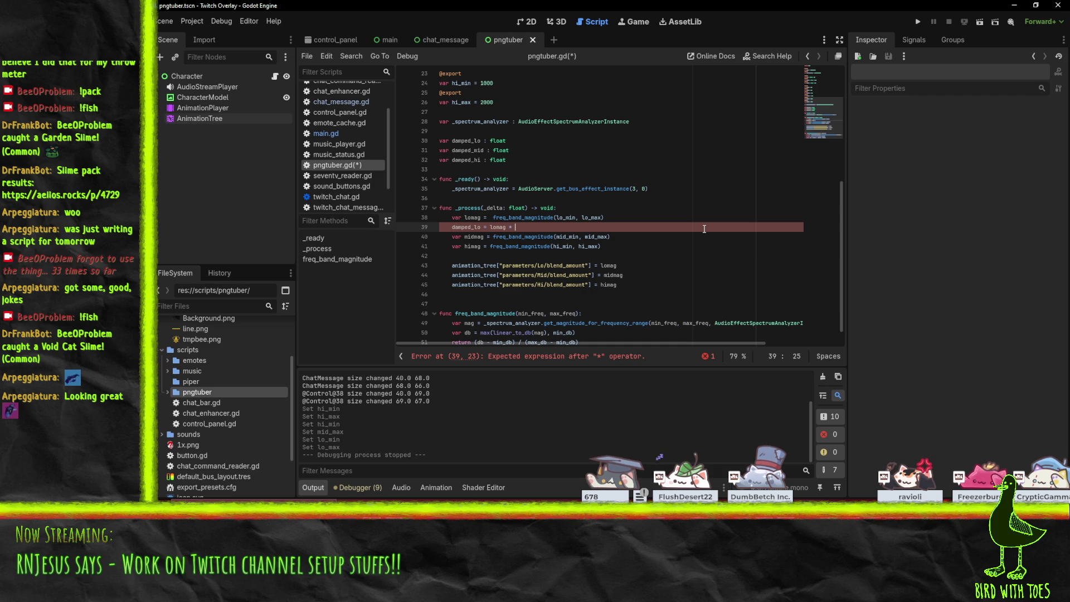
pyautogui.write('(1 - damp')
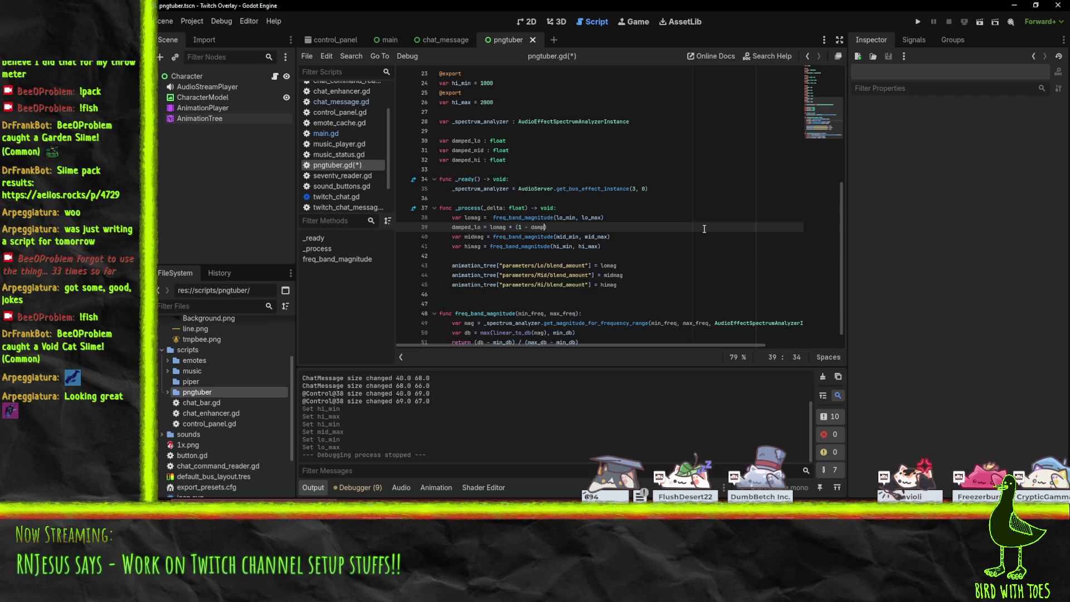
pyautogui.write(') + ')
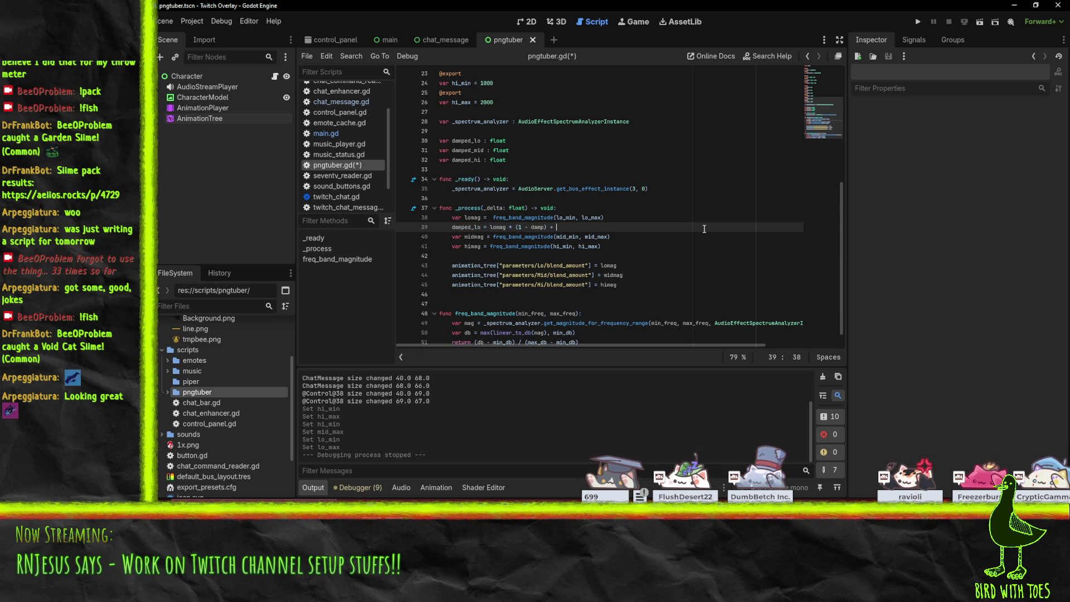
pyautogui.write('damped_lo * damp')
# - Duplicate the smoothing line beneath the midmag and himag lines
pyautogui.press('Home')
pyautogui.press('Down')
pyautogui.press('Up')
pyautogui.press('Return')
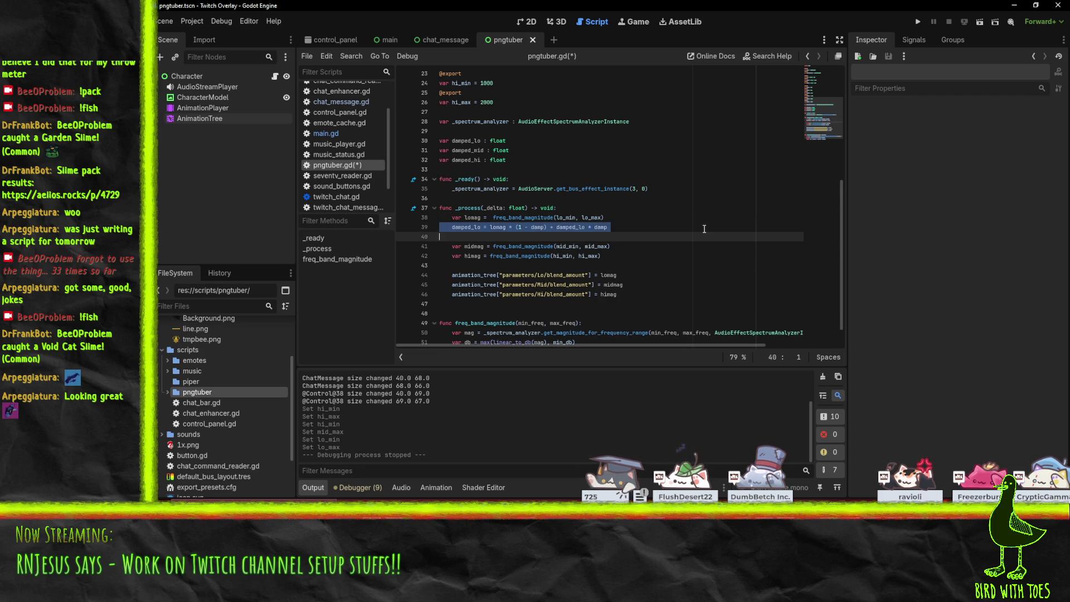
pyautogui.press('Down')
pyautogui.press('Down')
pyautogui.write('damped_lo = lomag * (1 - damp) + damped_lo * damp')
pyautogui.press('Return')
pyautogui.press('Down')
pyautogui.hotkey('ctrl', 'v')
pyautogui.press('Up')
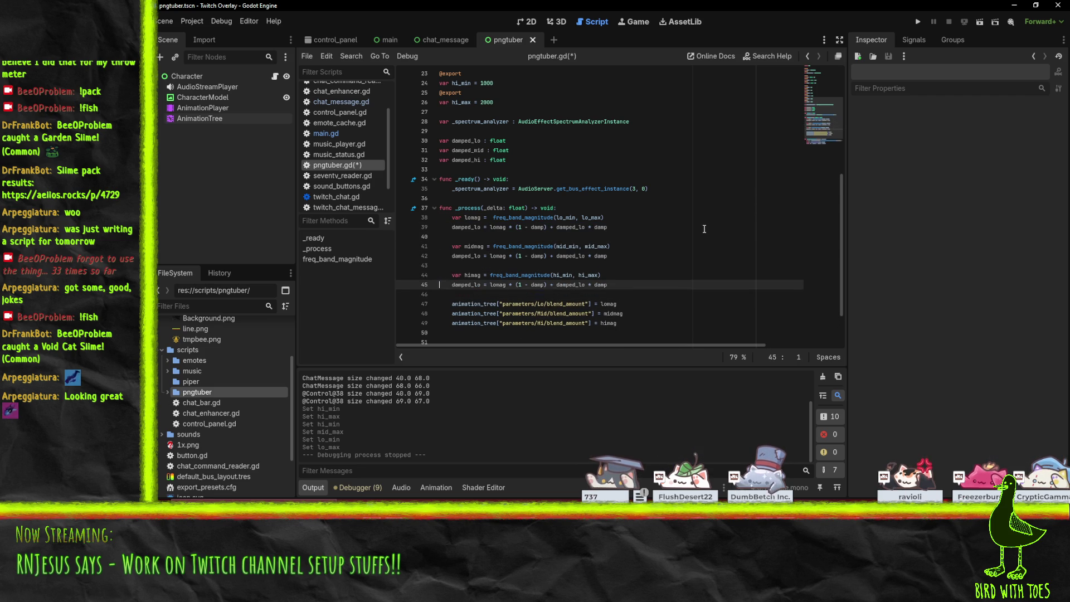
# - Rename the copied lines' variables to damped_mid on line 42 and damped_hi on line 45
pyautogui.doubleClick(466, 150)
pyautogui.hotkey('ctrl', 'c')
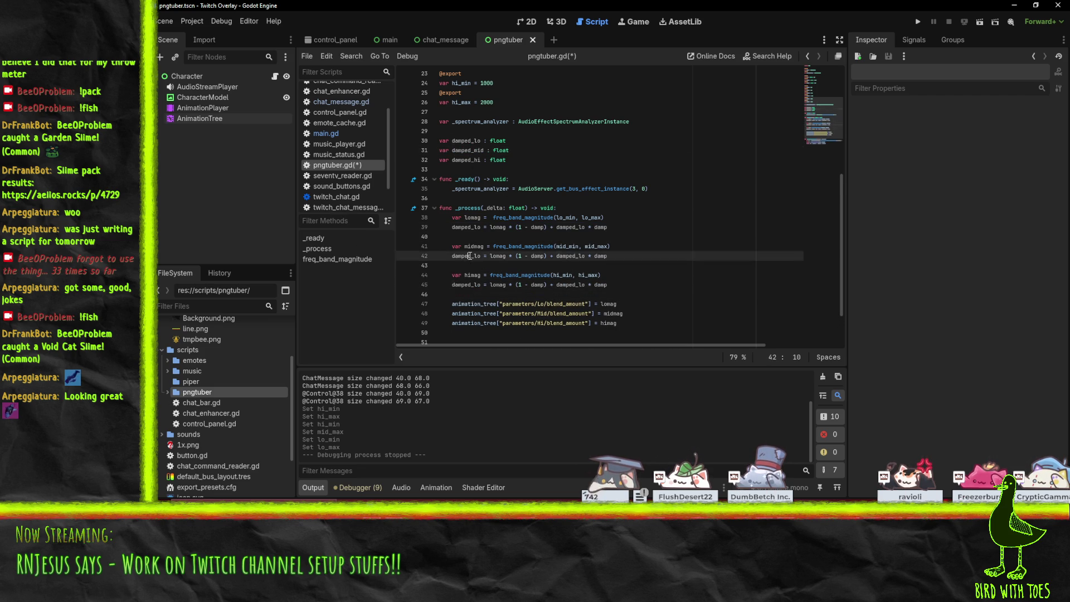
pyautogui.doubleClick(468, 256)
pyautogui.hotkey('ctrl', 'v')
pyautogui.doubleClick(568, 256)
pyautogui.hotkey('ctrl', 'v')
pyautogui.doubleClick(466, 160)
pyautogui.hotkey('ctrl', 'c')
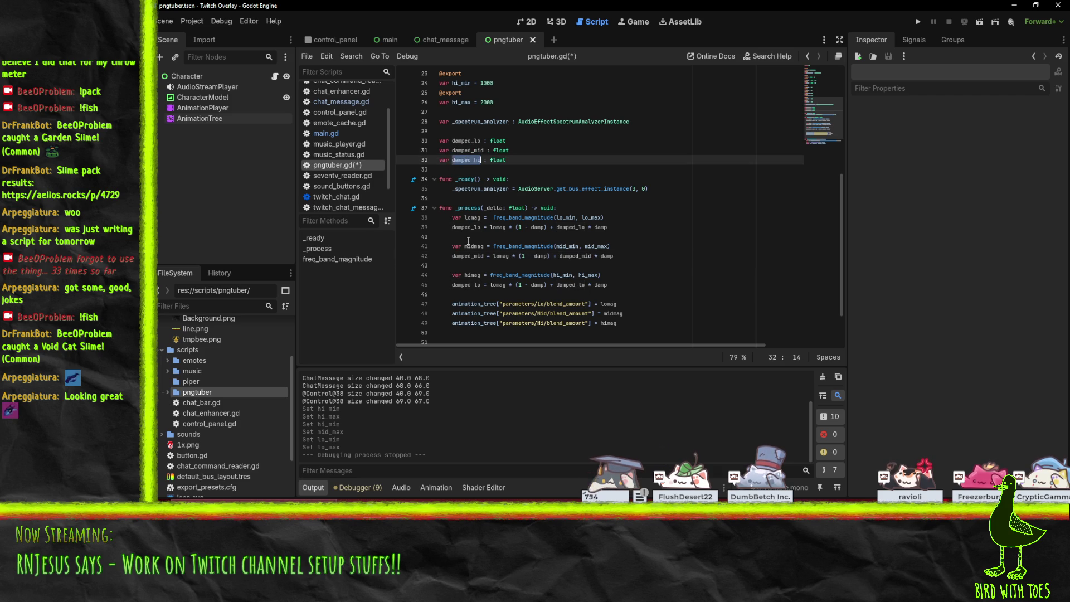
pyautogui.click(459, 291)
pyautogui.doubleClick(466, 285)
pyautogui.hotkey('ctrl', 'v')
pyautogui.doubleClick(569, 285)
pyautogui.hotkey('ctrl', 'v')
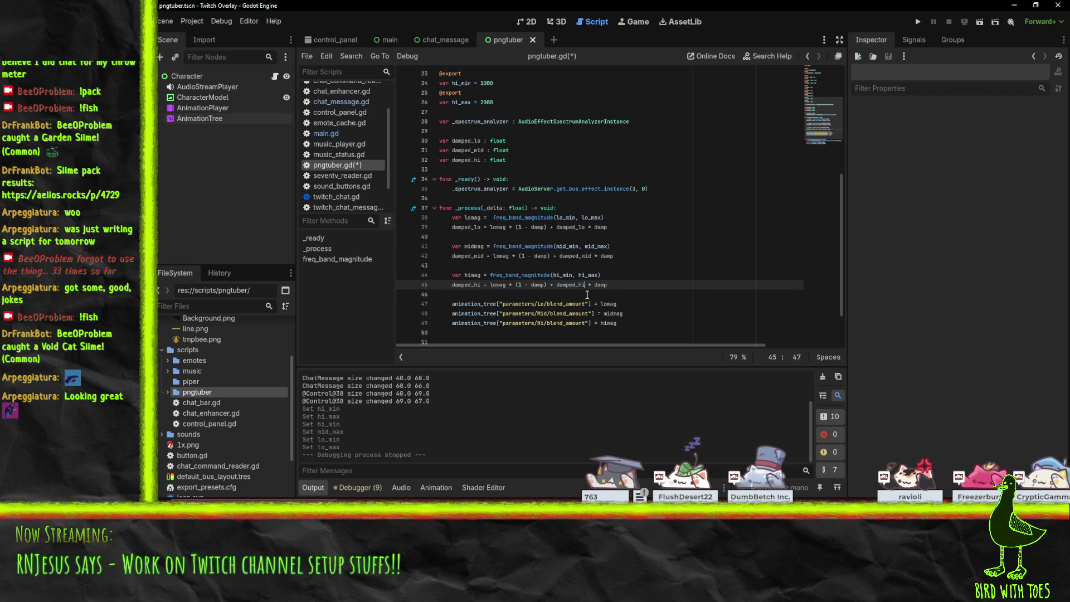
# - Feed damped_hi, damped_mid and damped_lo into the Hi, Mid and Lo blend amounts
pyautogui.click(611, 323)
pyautogui.doubleClick(611, 323)
pyautogui.hotkey('ctrl', 'v')
pyautogui.doubleClick(473, 256)
pyautogui.hotkey('ctrl', 'c')
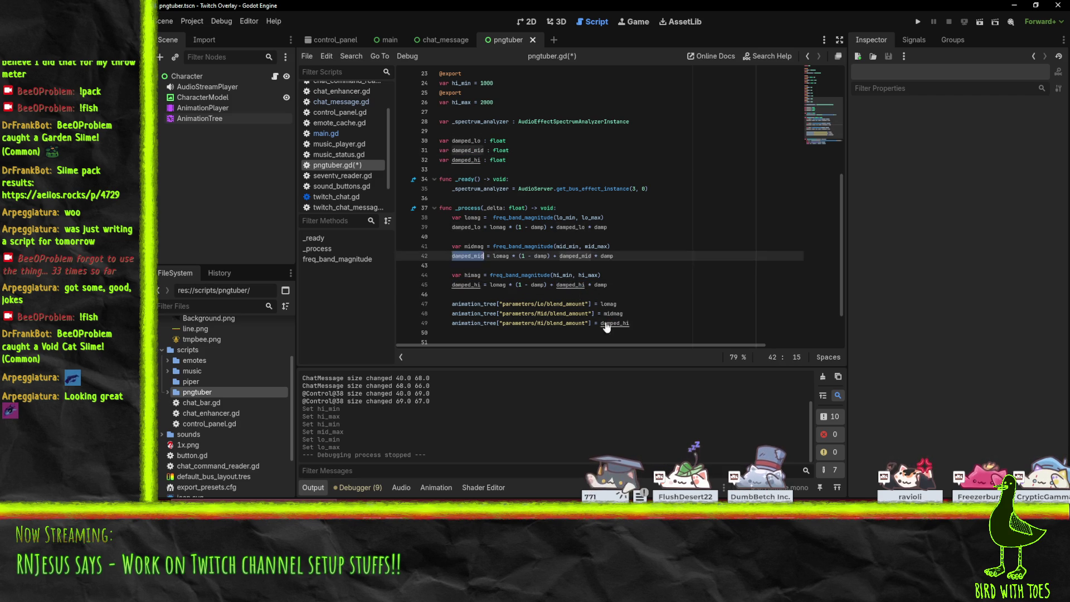
pyautogui.doubleClick(613, 314)
pyautogui.hotkey('ctrl', 'v')
pyautogui.doubleClick(471, 226)
pyautogui.hotkey('ctrl', 'c')
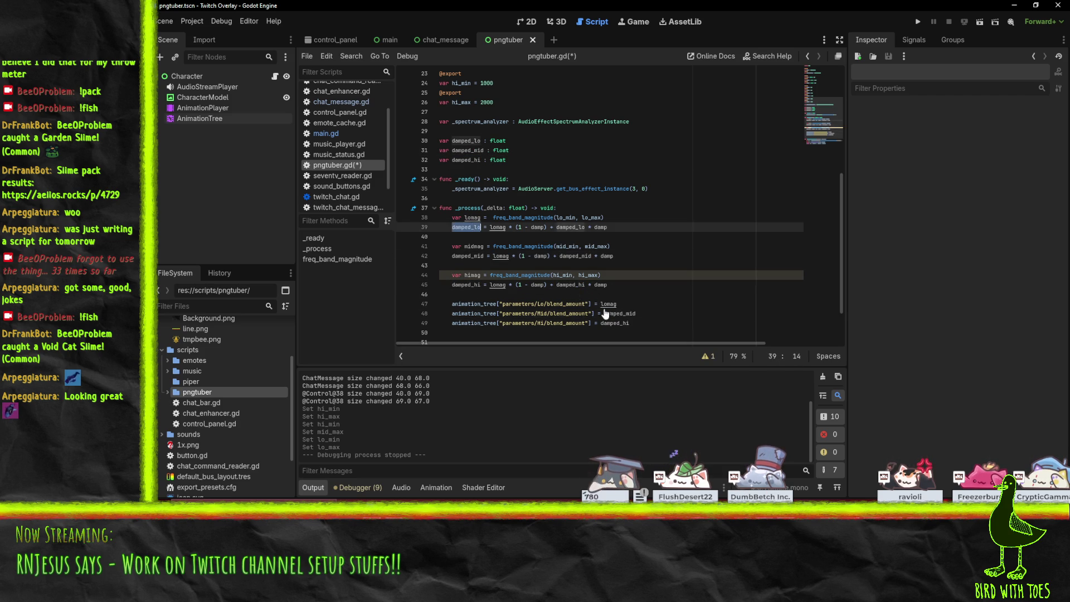
pyautogui.doubleClick(608, 304)
pyautogui.hotkey('ctrl', 'v')
# - Save pngtuber.gd and run the project to test the smoothing
pyautogui.click(602, 275)
pyautogui.hotkey('ctrl', 's')
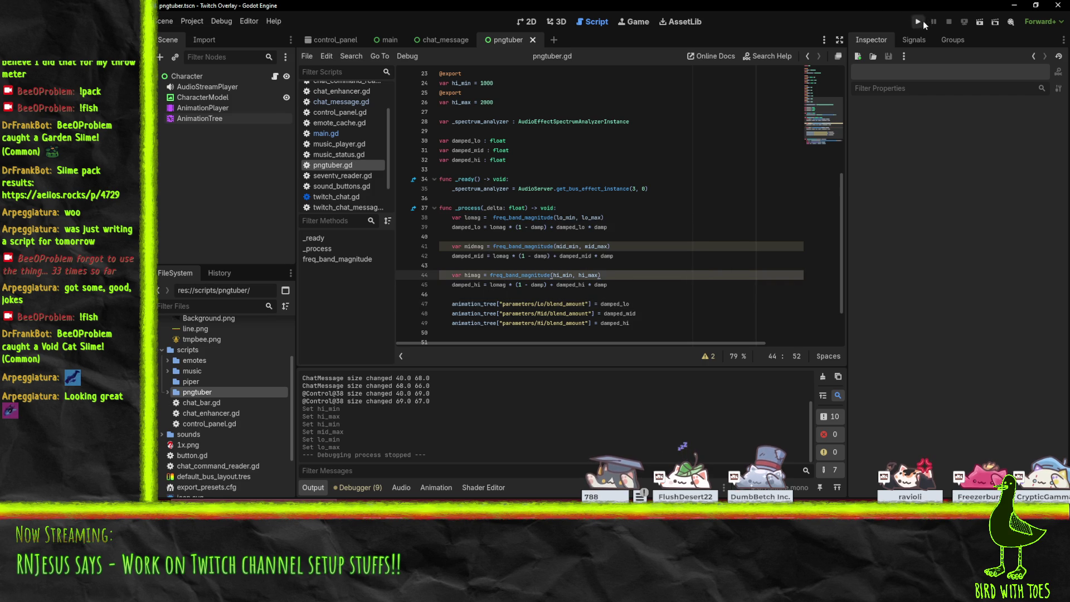
pyautogui.click(918, 21)
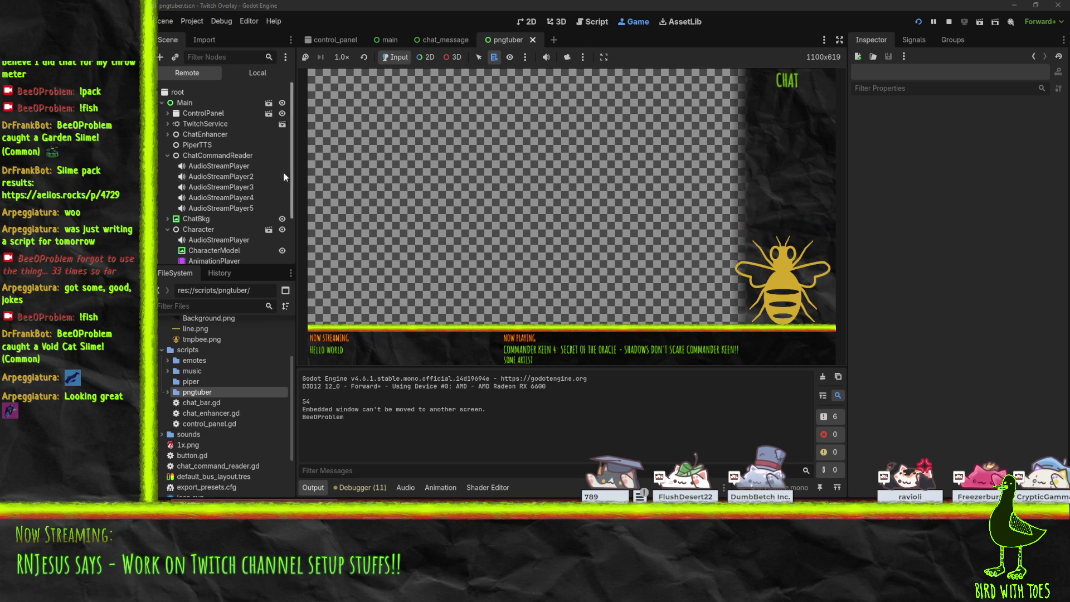
# - On the running Character, try Damp at 0.01, 0.5 and 0.1, settling on 0.001
pyautogui.click(189, 233)
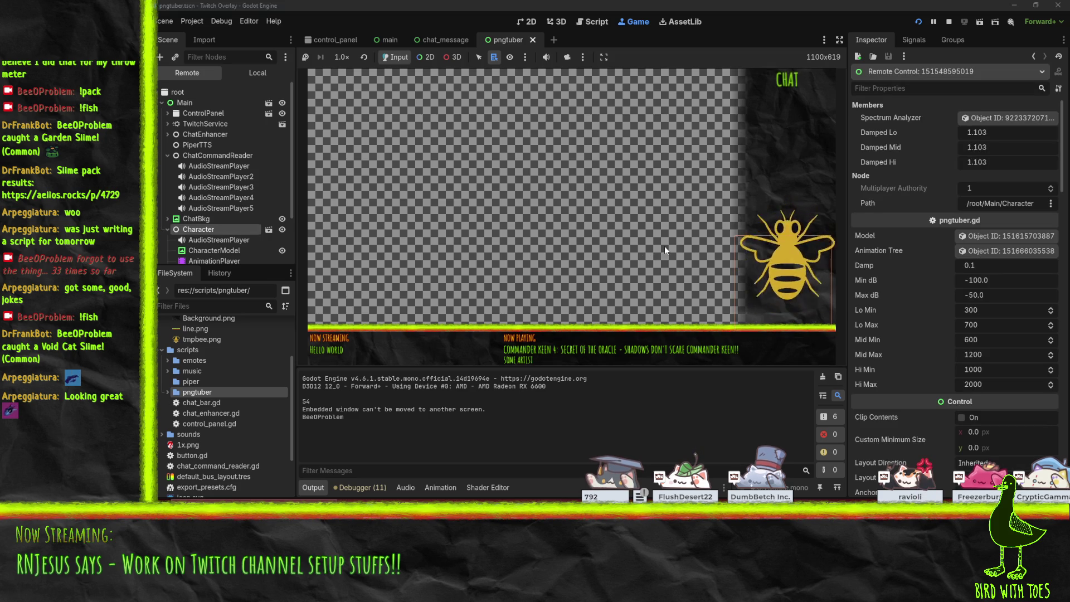
pyautogui.click(991, 268)
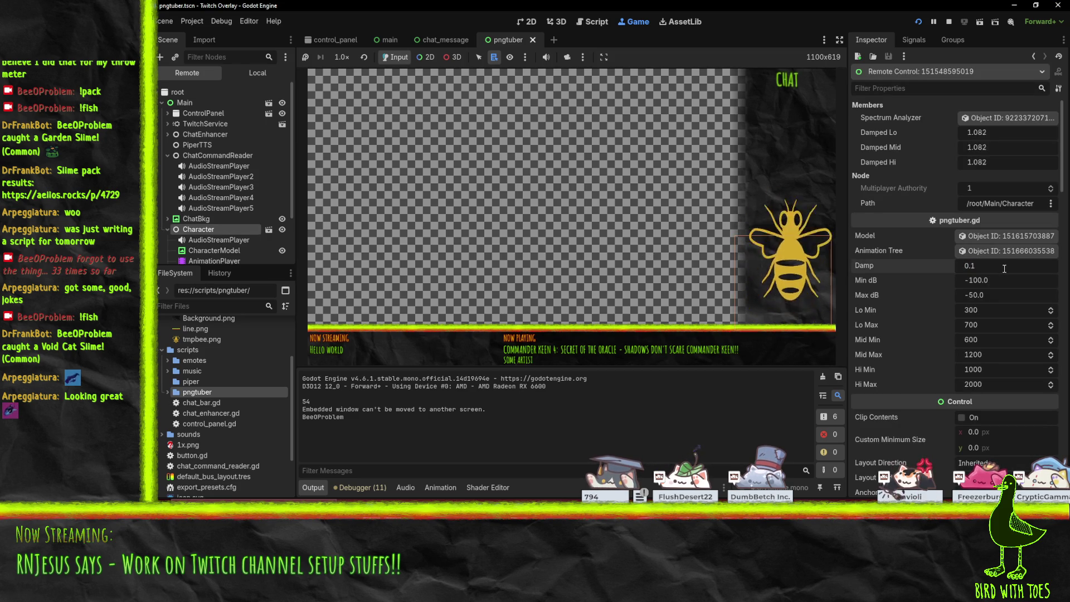
pyautogui.press('Left')
pyautogui.write('0')
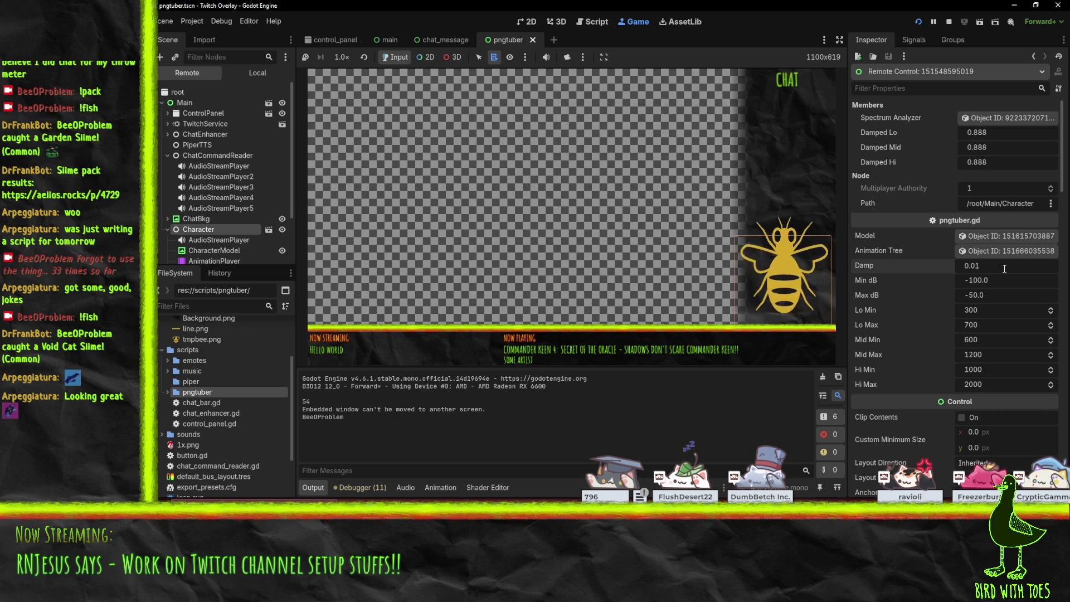
pyautogui.press('BackSpace')
pyautogui.press('Delete')
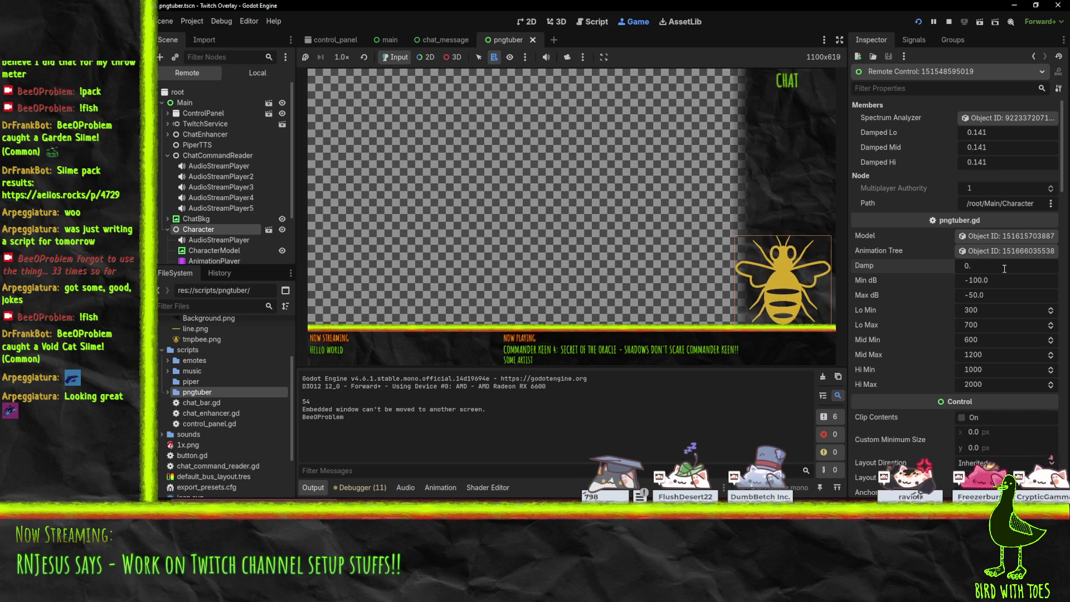
pyautogui.write('5')
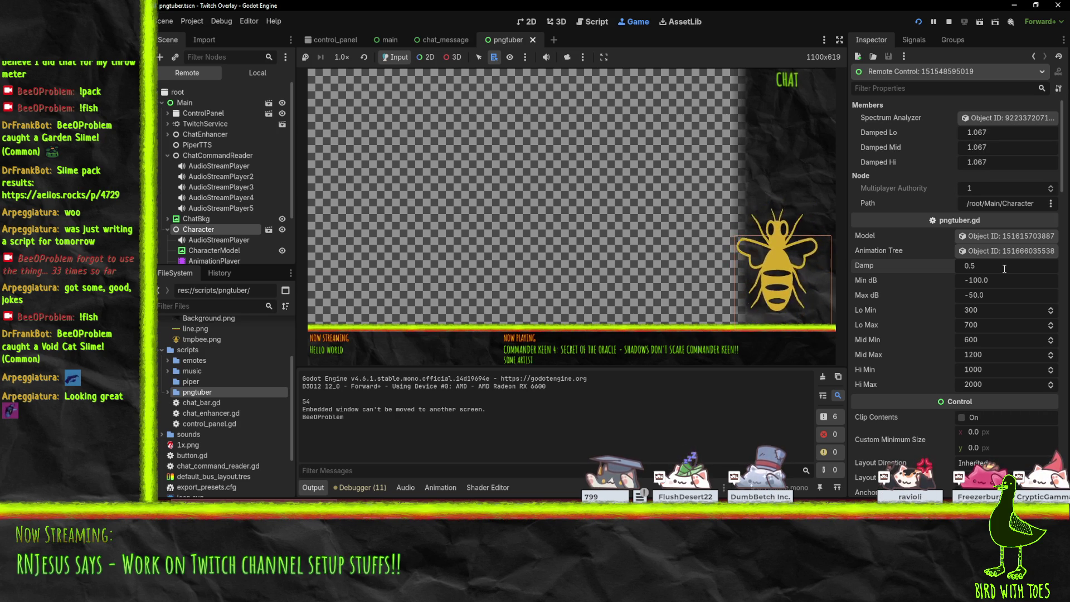
pyautogui.press('BackSpace')
pyautogui.write('1')
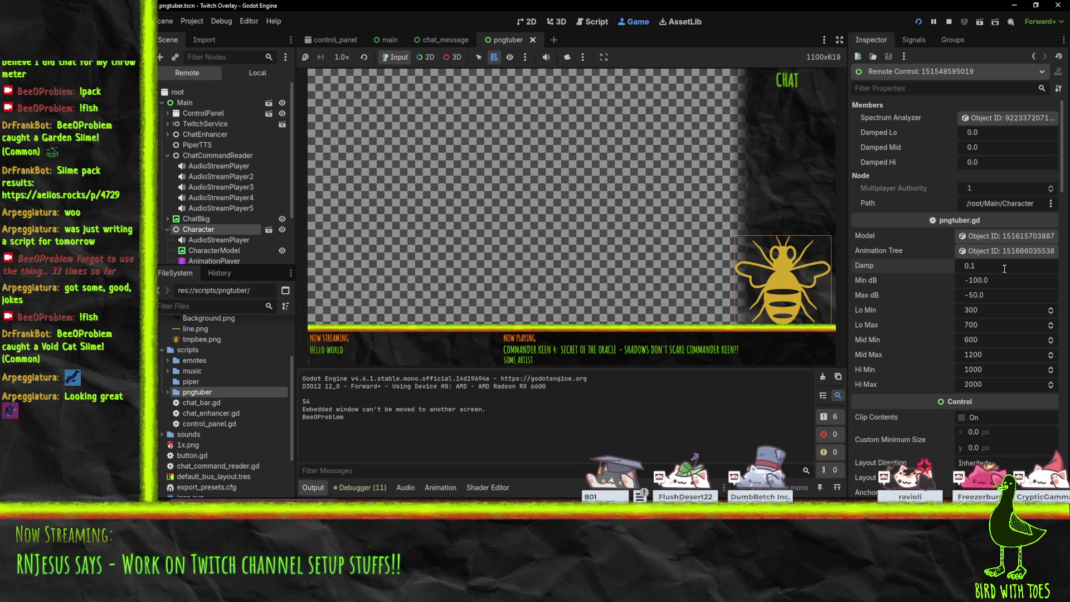
pyautogui.press('Left')
pyautogui.write('0')
pyautogui.write('0')
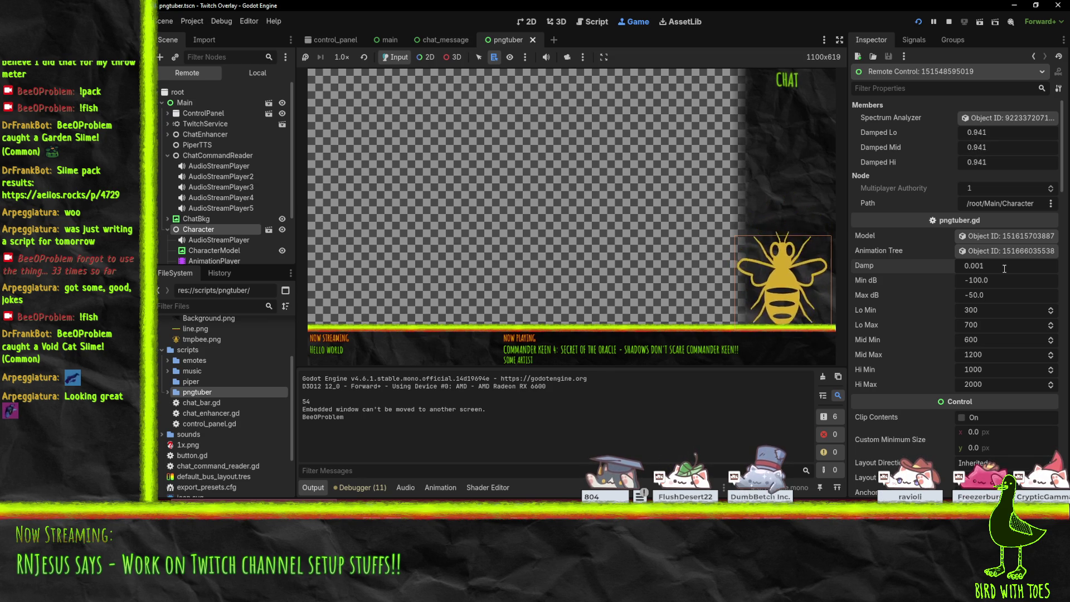
pyautogui.click(1004, 269)
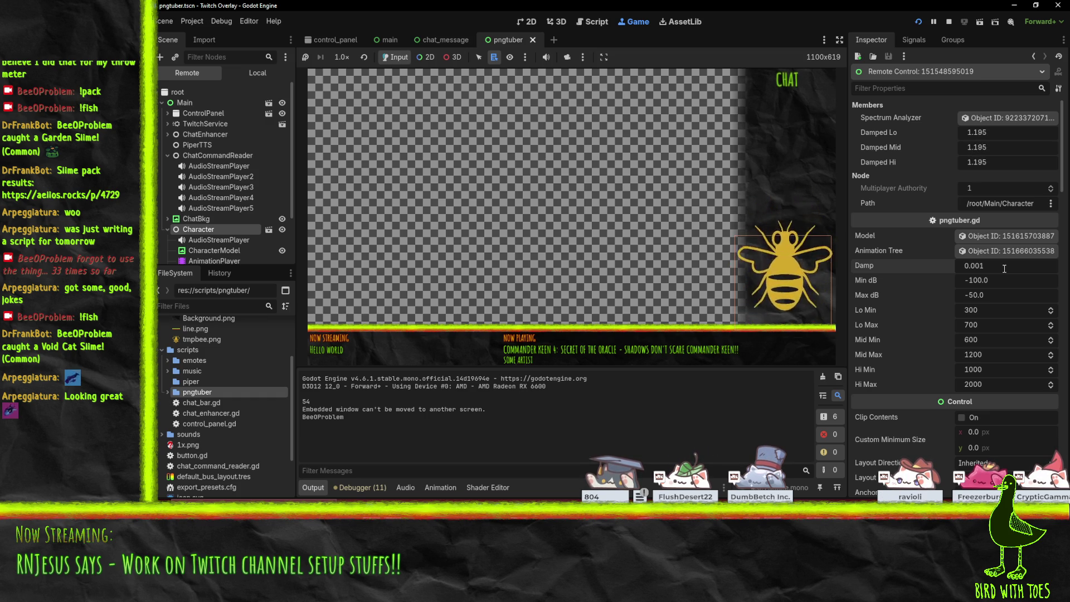
# - Stop the game and switch the damped_mid and damped_hi formulas from lomag to midmag and himag
pyautogui.click(949, 22)
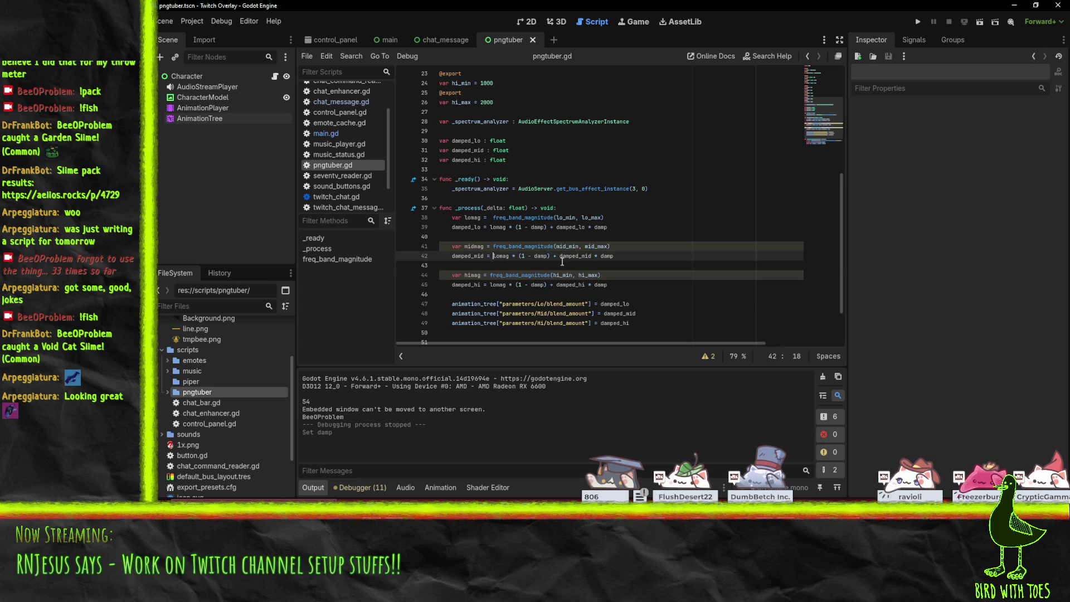
pyautogui.doubleClick(474, 246)
pyautogui.hotkey('ctrl', 'c')
pyautogui.doubleClick(499, 256)
pyautogui.hotkey('ctrl', 'v')
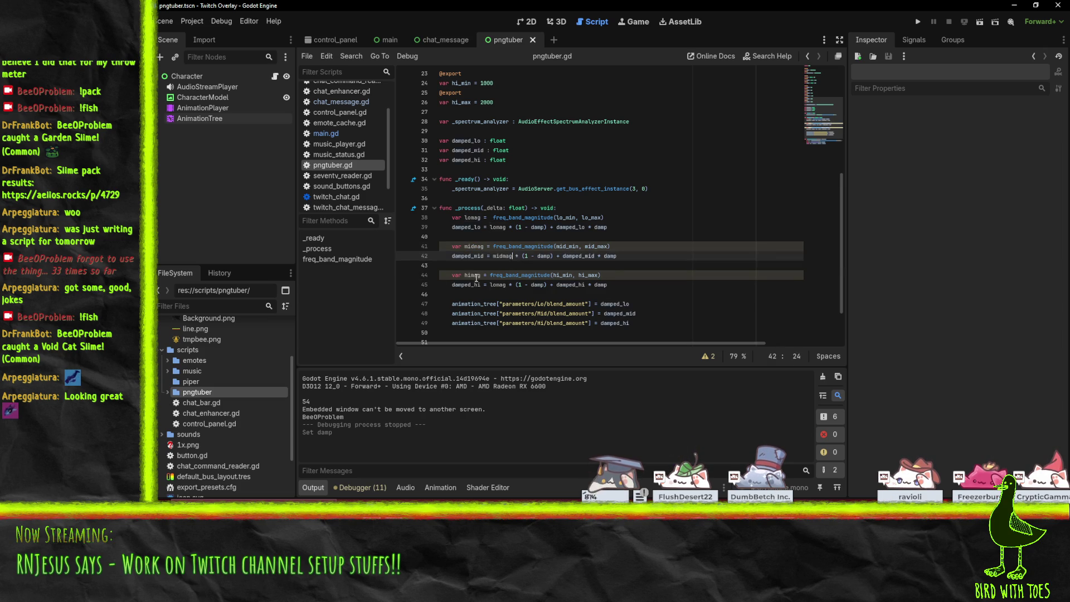
pyautogui.doubleClick(473, 275)
pyautogui.hotkey('ctrl', 'c')
pyautogui.doubleClick(498, 285)
pyautogui.hotkey('ctrl', 'v')
# - Review the damped_lo formula and save the corrected script
pyautogui.click(716, 267)
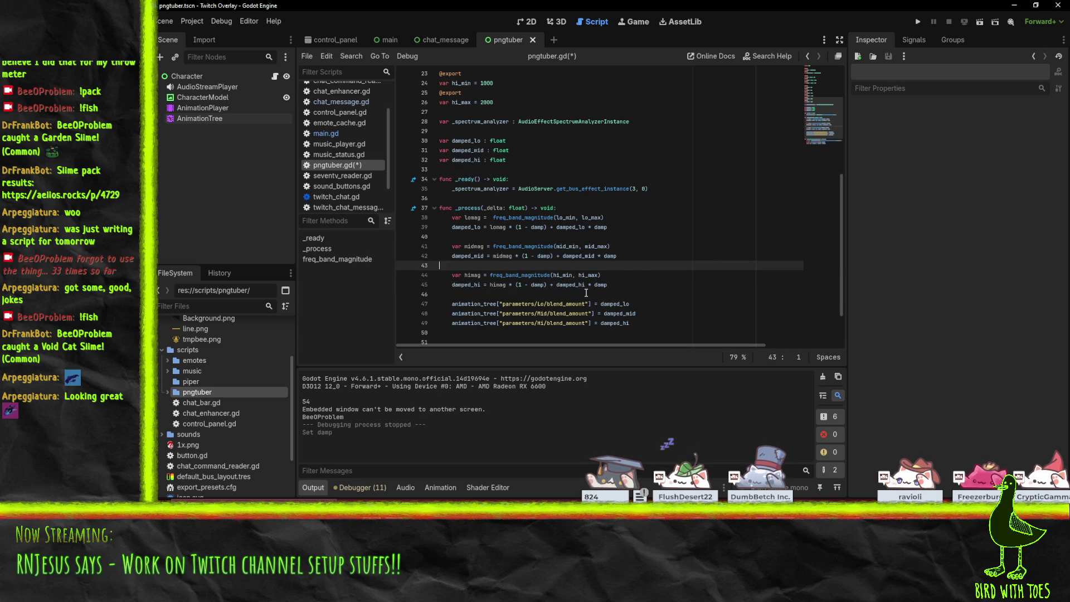
pyautogui.click(525, 228)
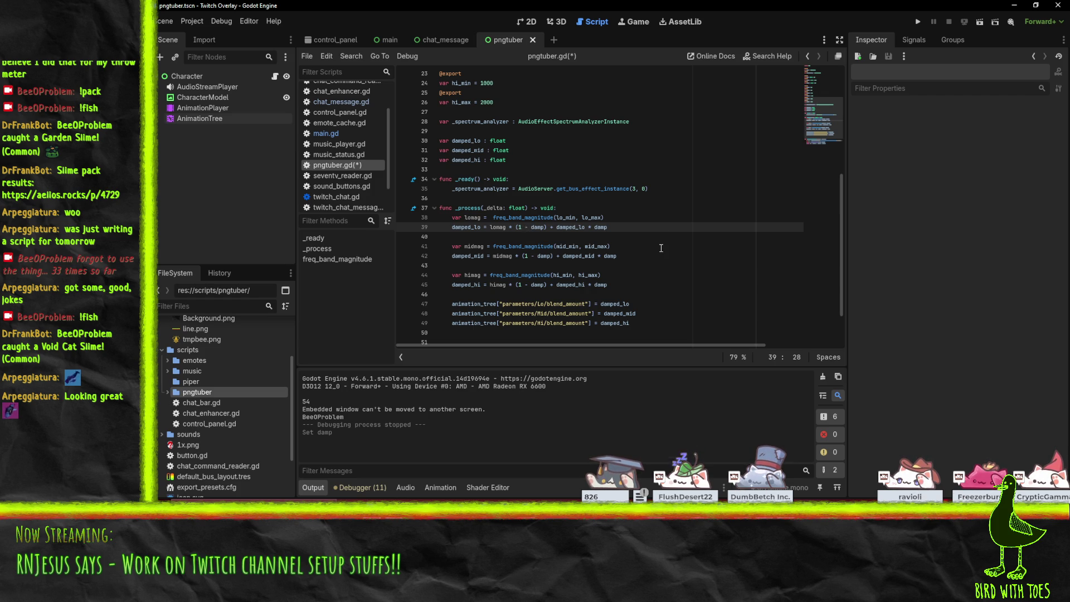
pyautogui.hotkey('ctrl', 's')
# - Rerun the overlay, try the Character's Damp at 0.9, 0.99 and 0.5, then stop it
pyautogui.click(919, 22)
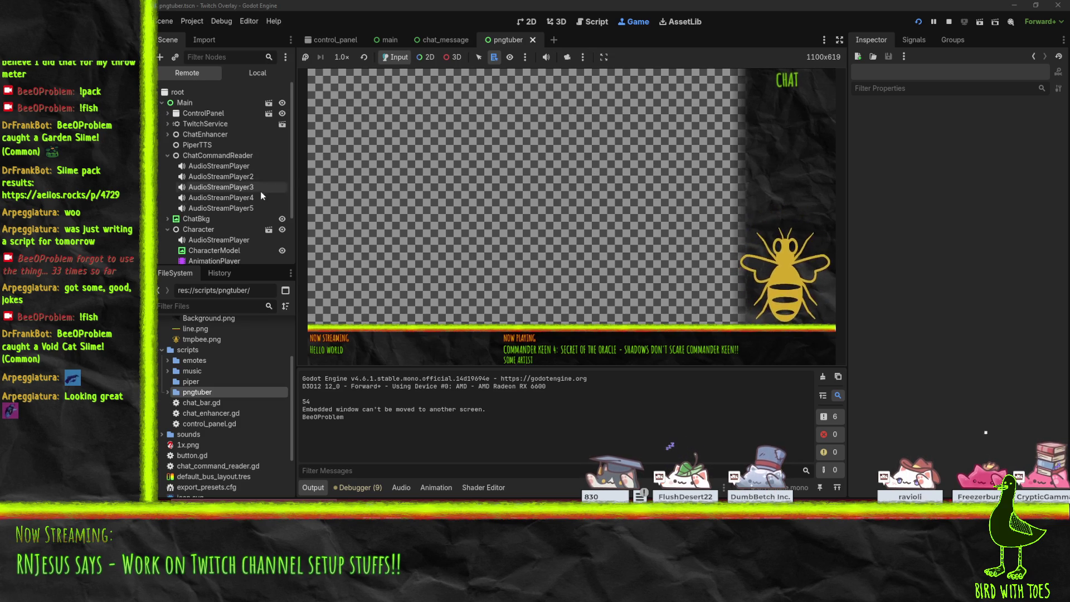
pyautogui.click(188, 231)
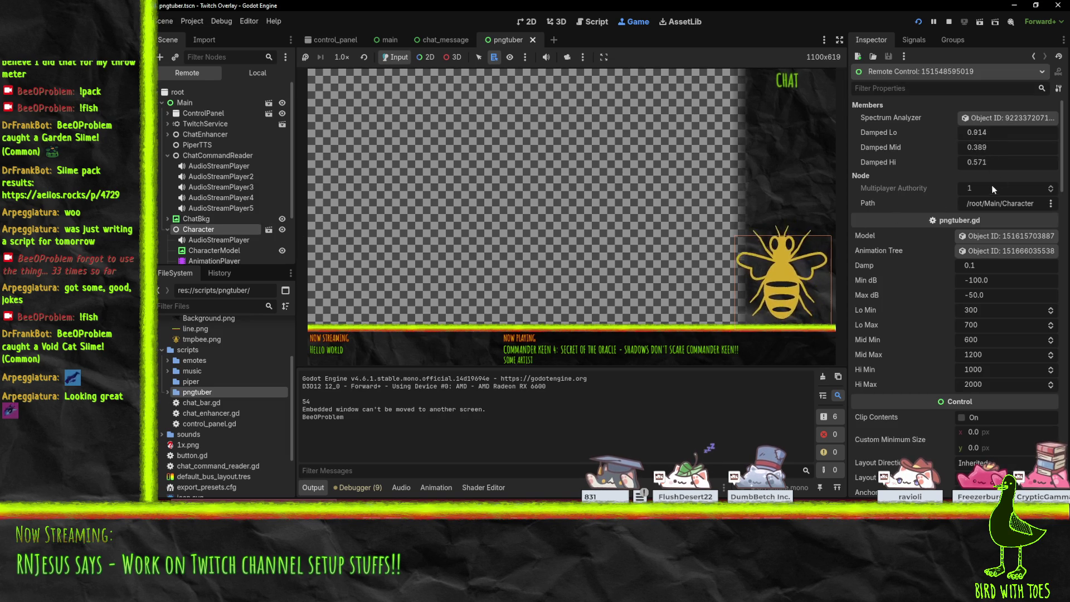
pyautogui.click(985, 266)
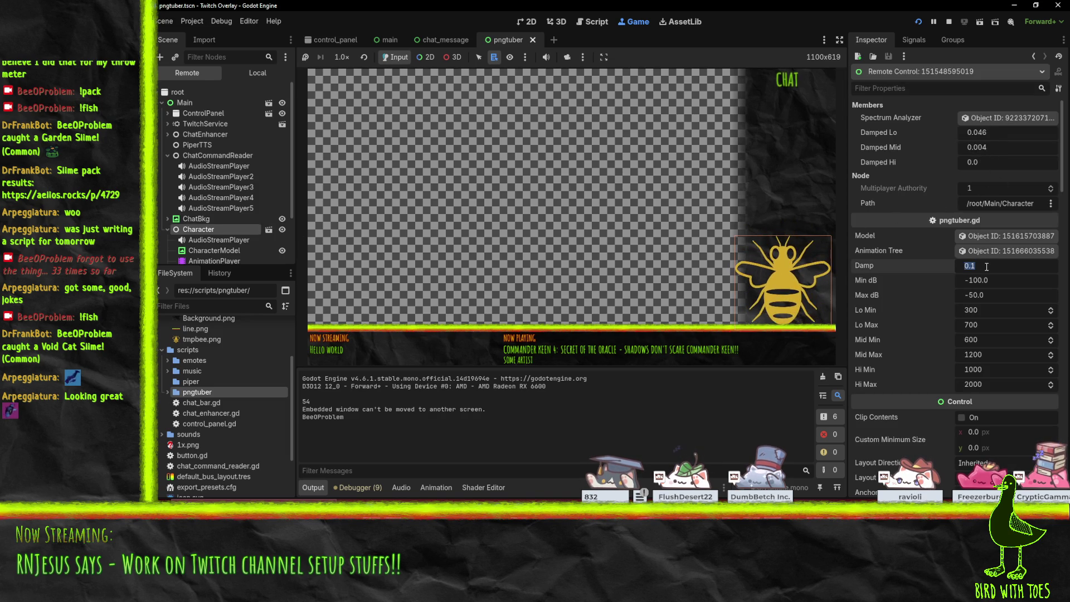
pyautogui.write('0.9')
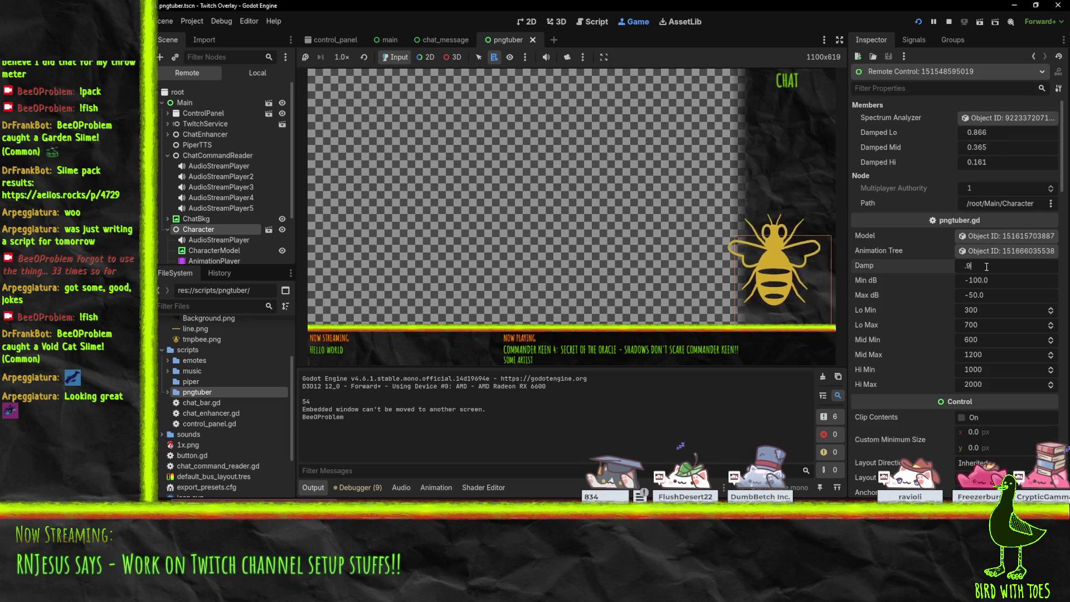
pyautogui.press('Return')
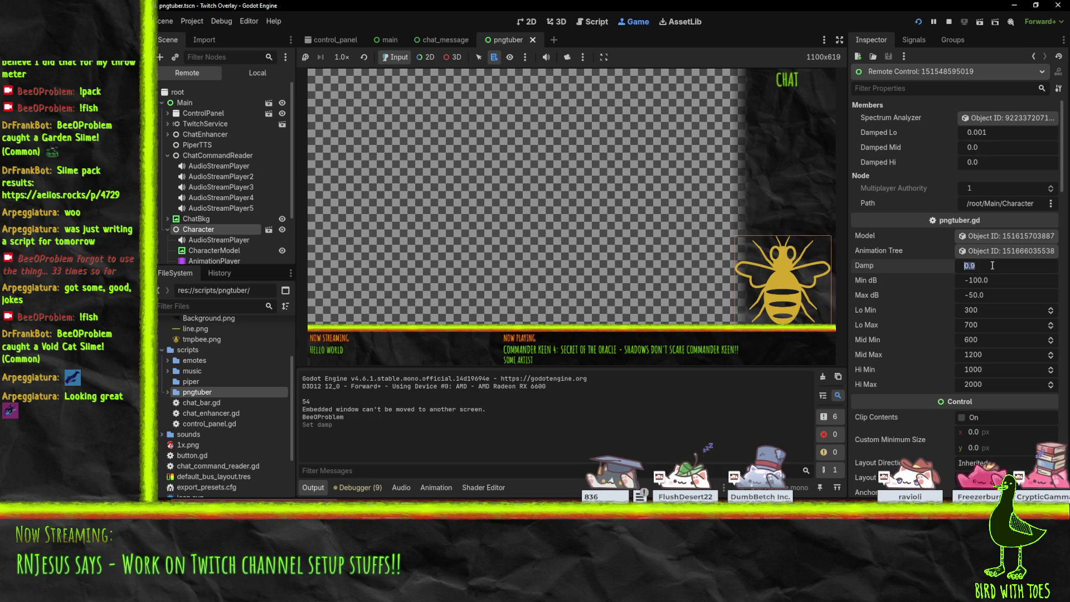
pyautogui.click(993, 265)
pyautogui.write('9')
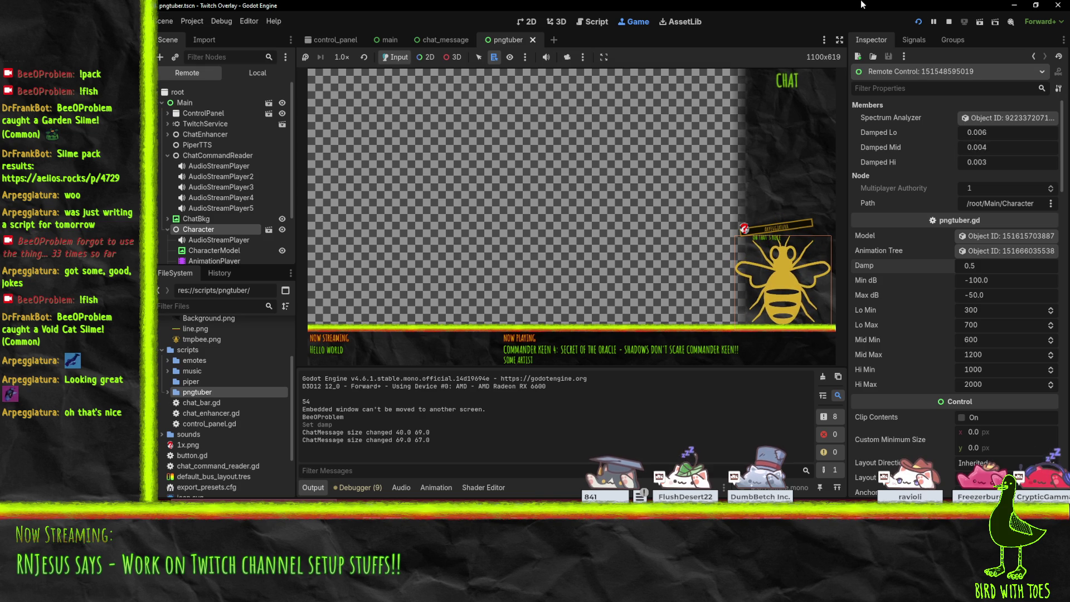
pyautogui.click(945, 22)
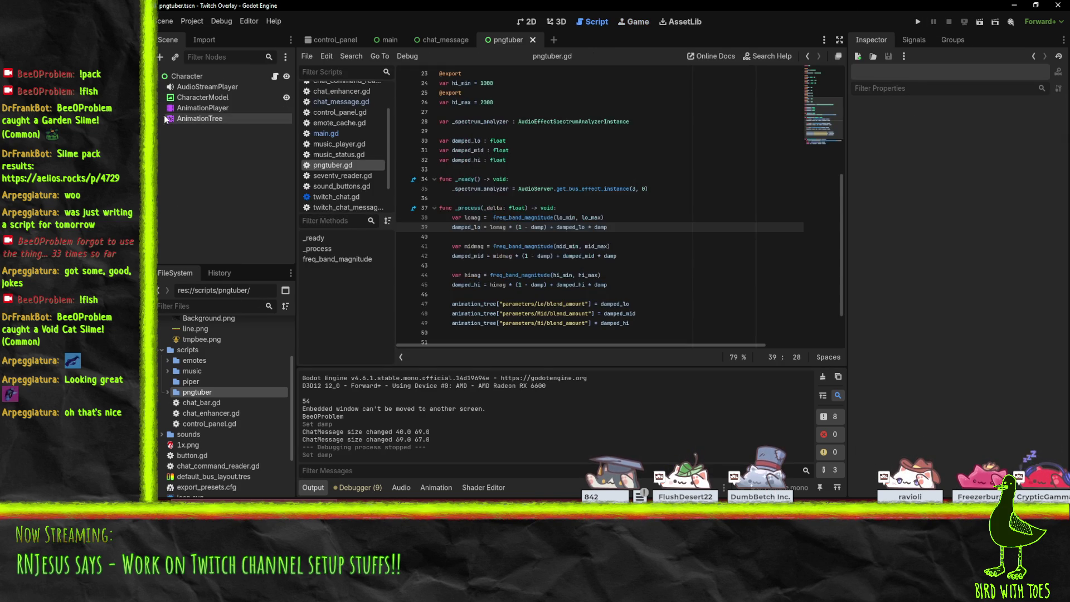
# - Set the Character node's Damp to 0.5 and Max dB to -40, then run the project
pyautogui.click(203, 97)
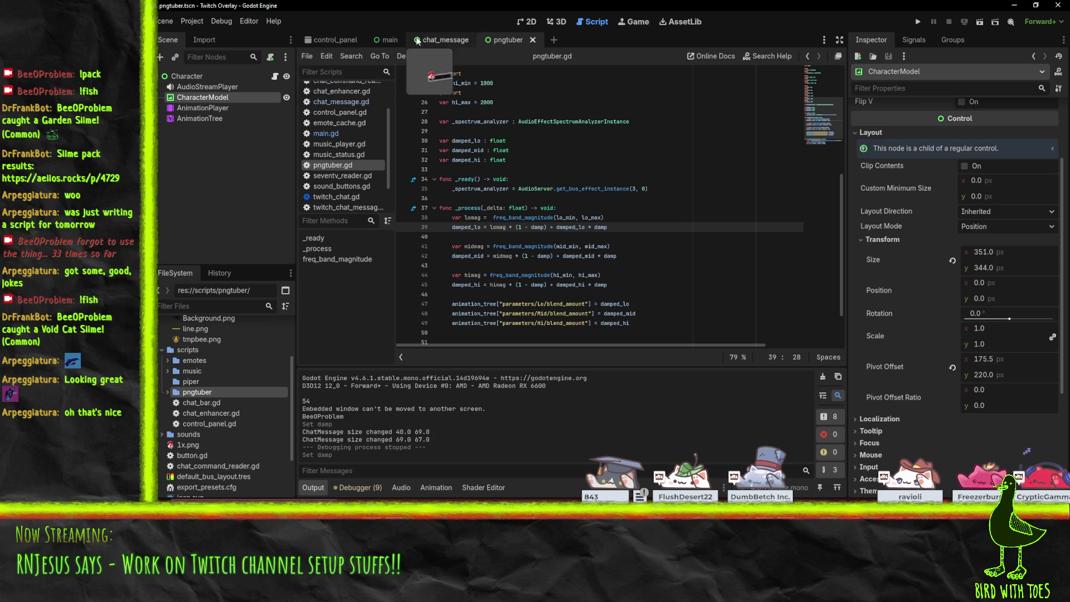
pyautogui.click(188, 76)
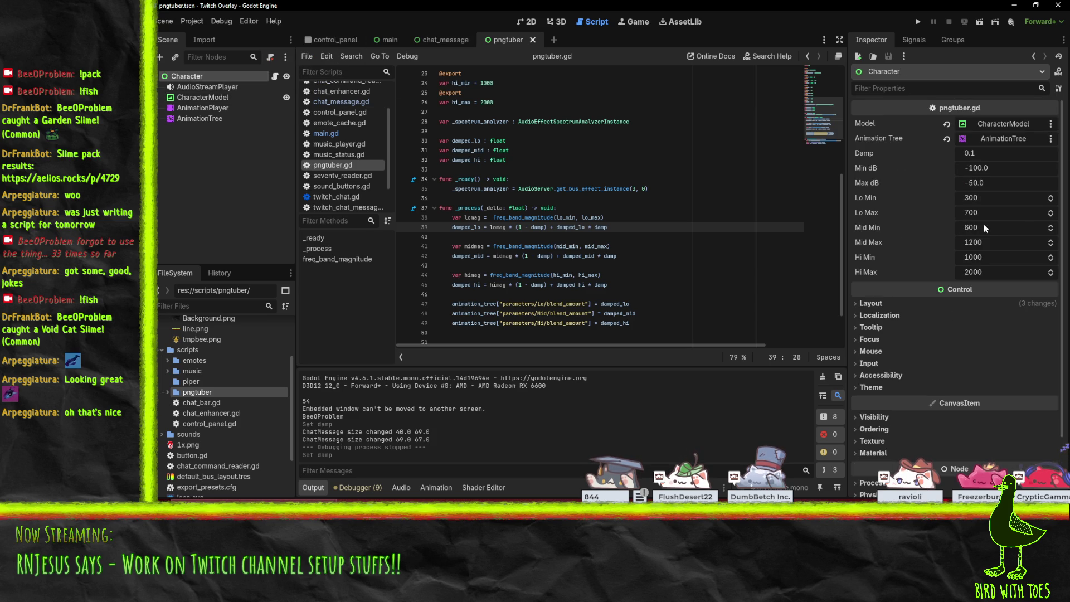
pyautogui.click(1007, 153)
pyautogui.press('BackSpace')
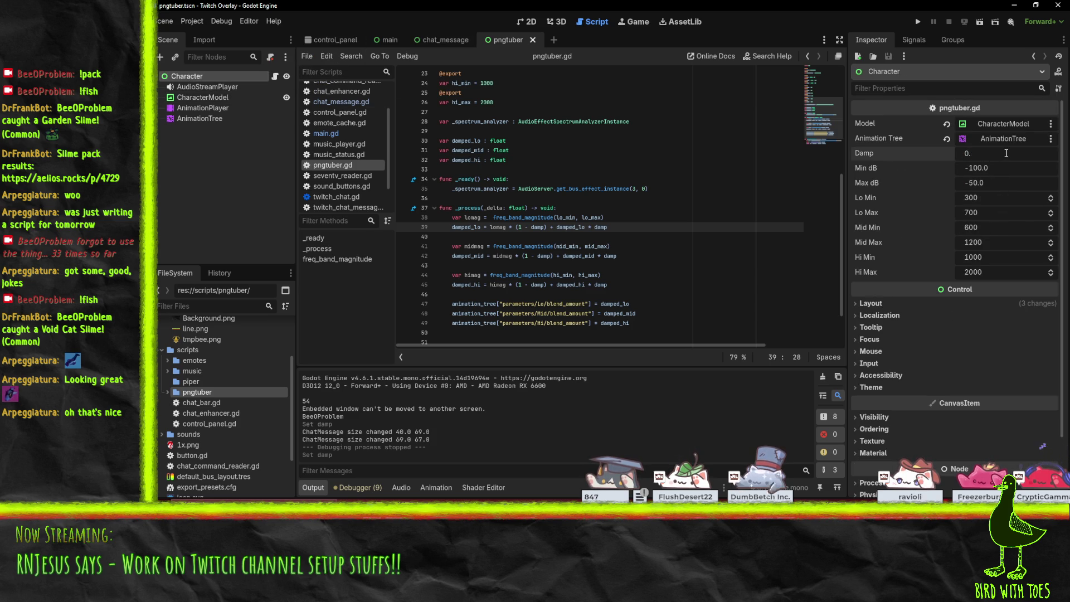
pyautogui.write('5')
pyautogui.click(996, 184)
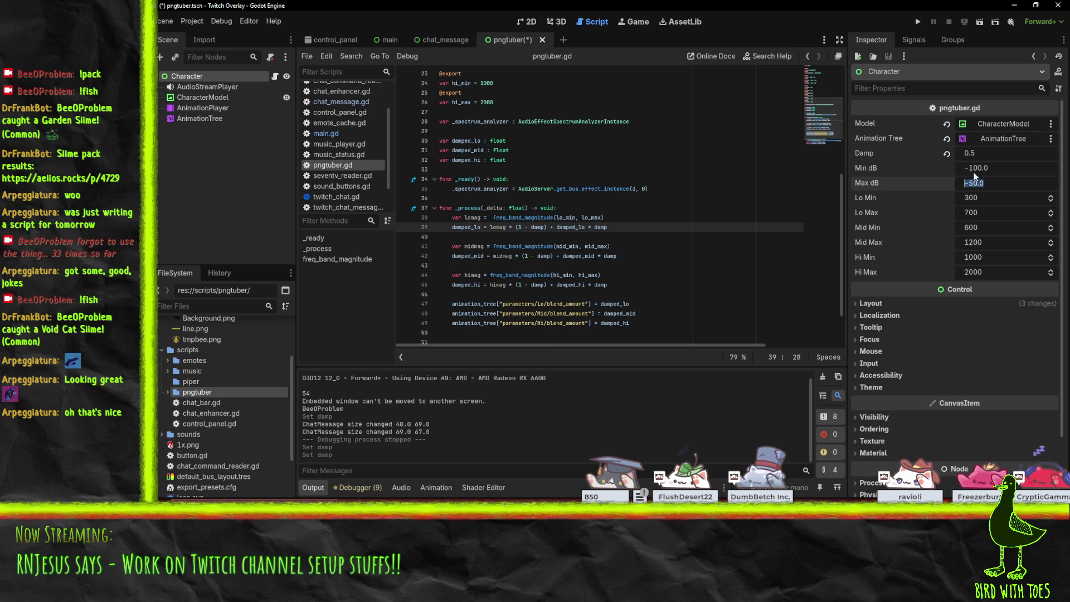
pyautogui.click(978, 184)
pyautogui.write('-40')
pyautogui.click(919, 25)
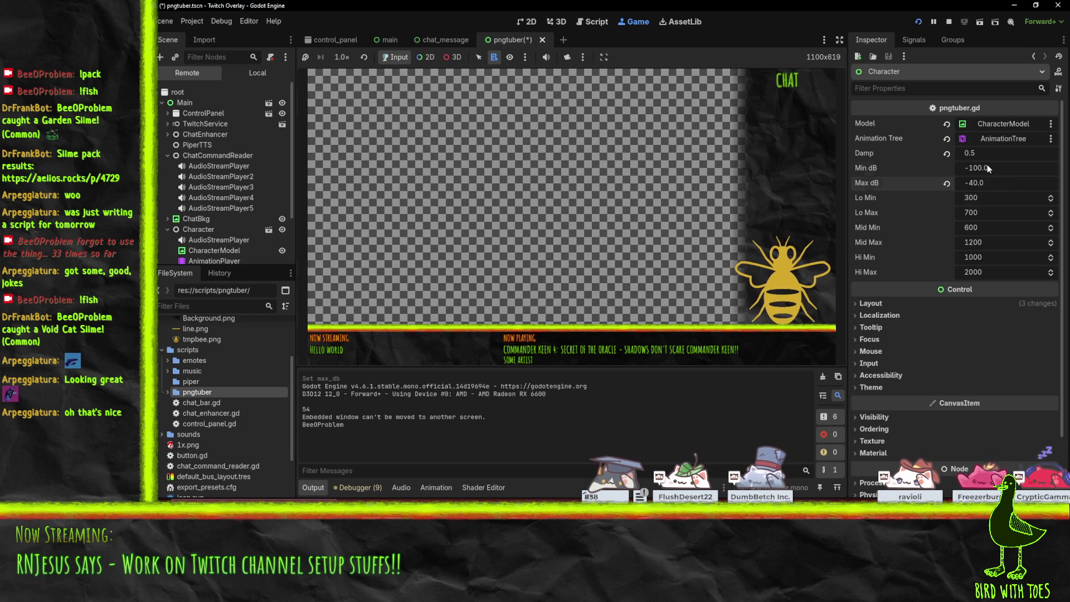
# - Change the running Character's Min dB to -1000.0 in the remote Inspector
pyautogui.moveTo(988, 166); pyautogui.dragTo(988, 165)
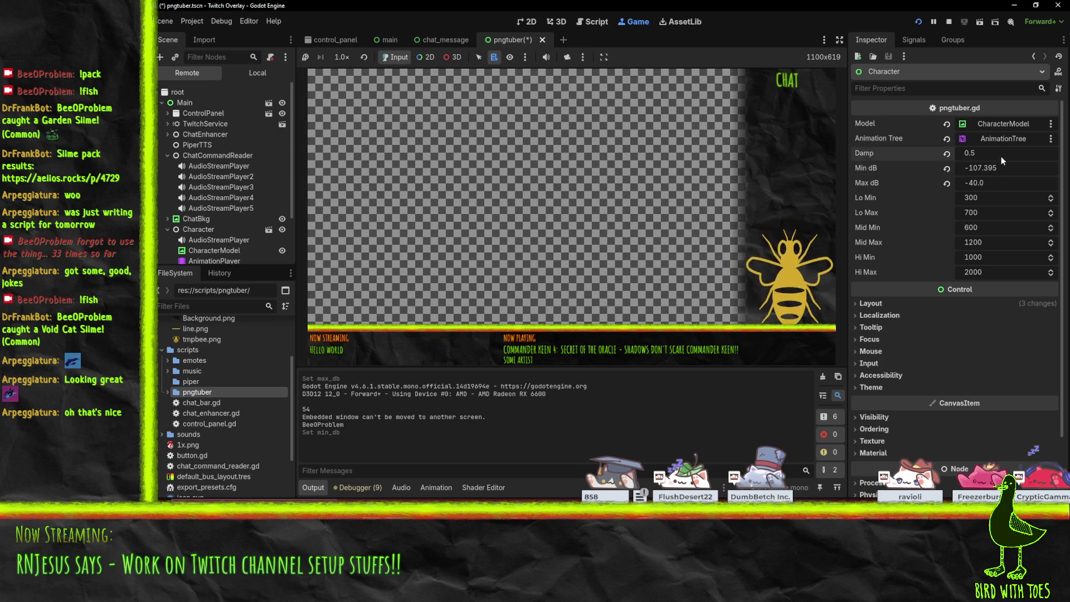
pyautogui.click(1004, 168)
pyautogui.write('-10')
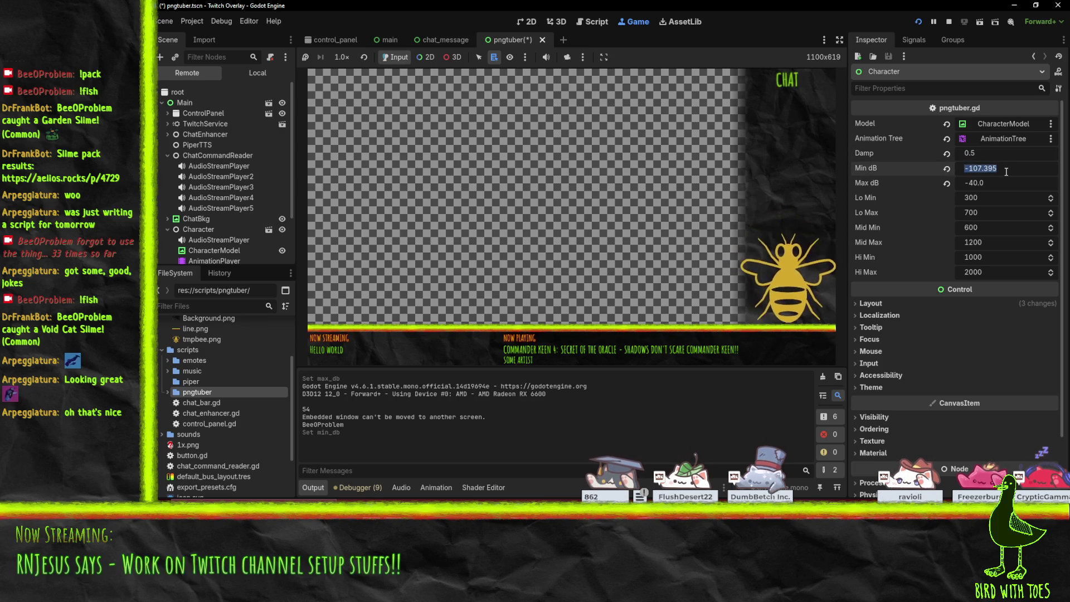
pyautogui.write('00')
pyautogui.press('Return')
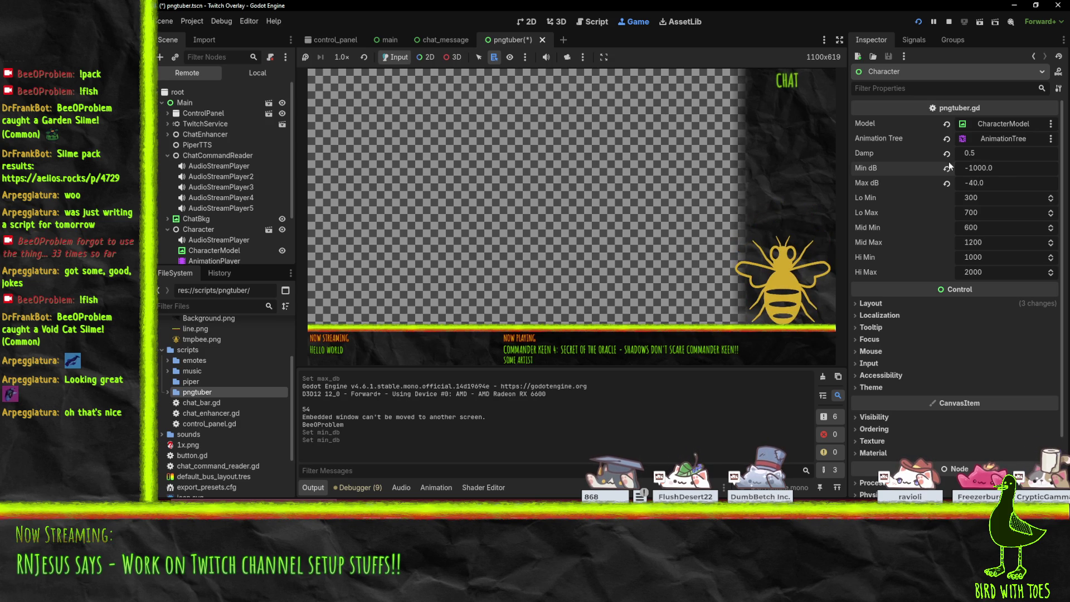
pyautogui.scroll(-2, 209, 180)
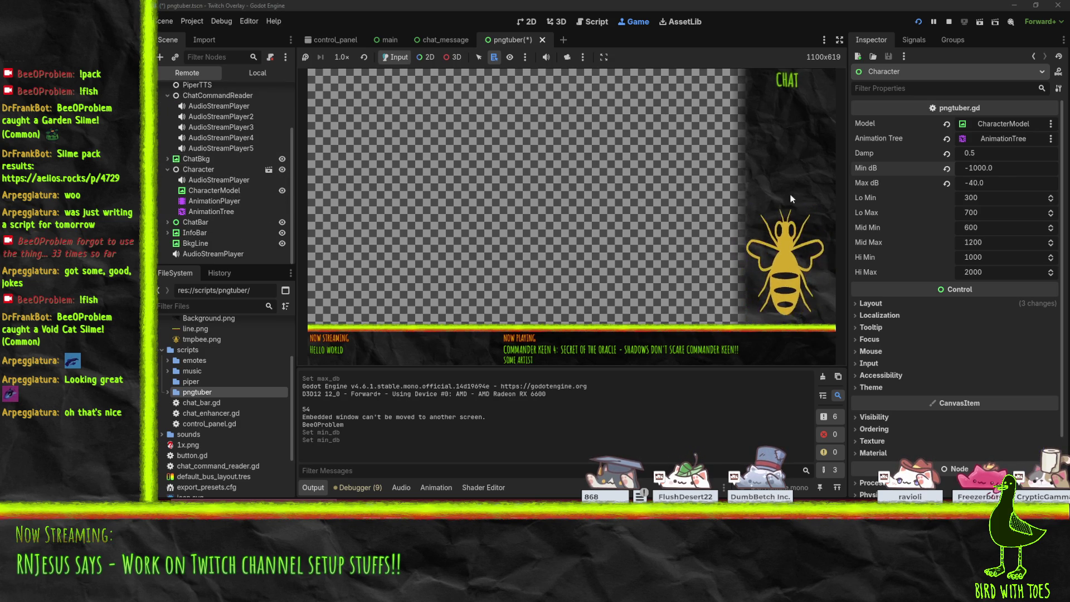
pyautogui.scroll(-2, 890, 205)
pyautogui.scroll(2, 890, 204)
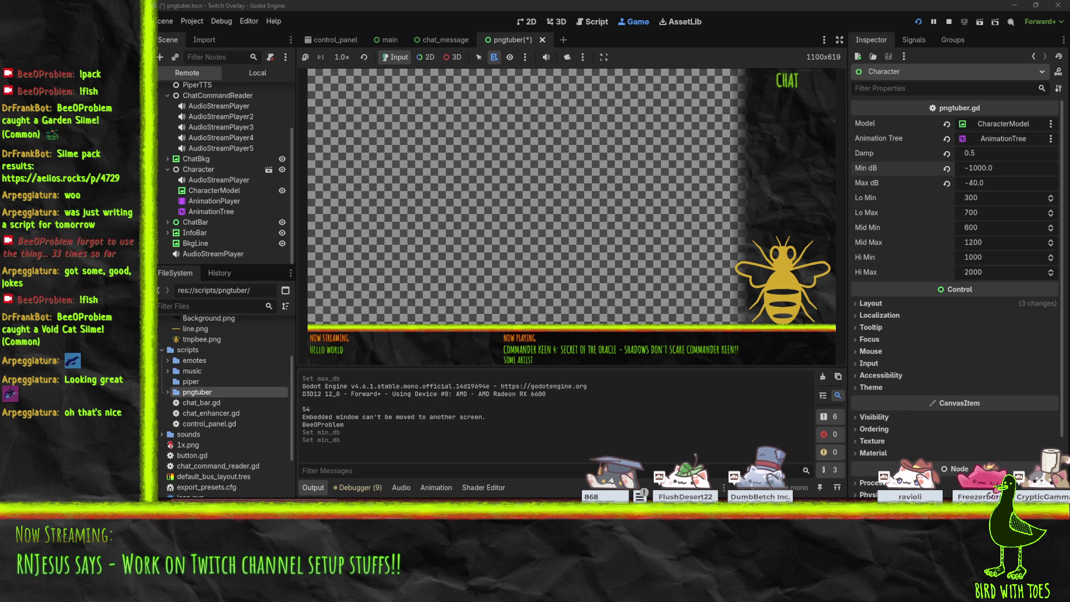
pyautogui.scroll(2, 213, 198)
pyautogui.scroll(-2, 213, 197)
# - Set the running Character's Hi band to 1500–3000
pyautogui.click(245, 186)
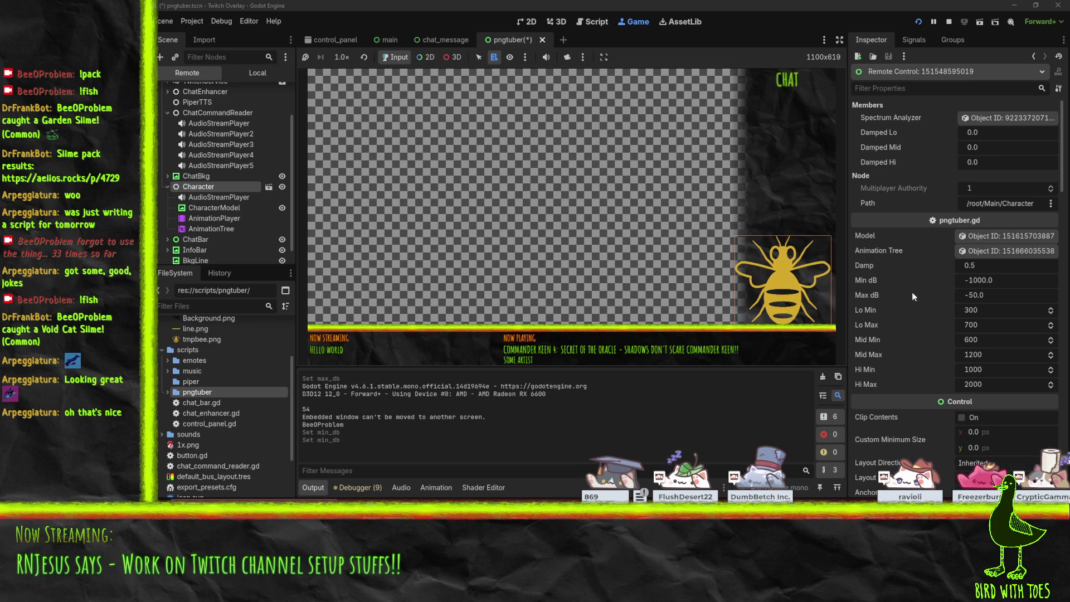
pyautogui.click(994, 369)
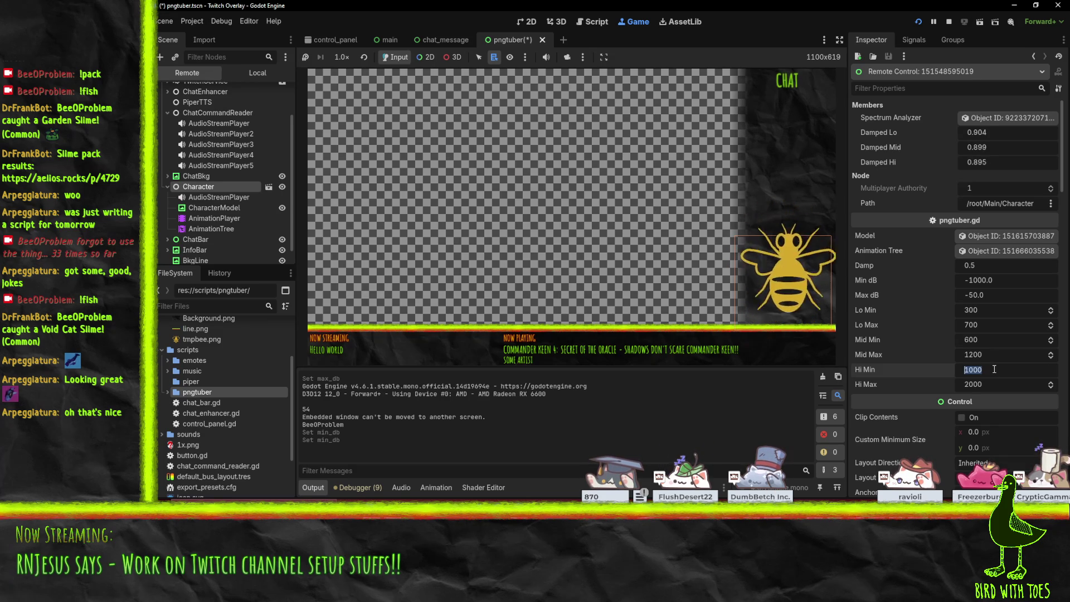
pyautogui.write('1500')
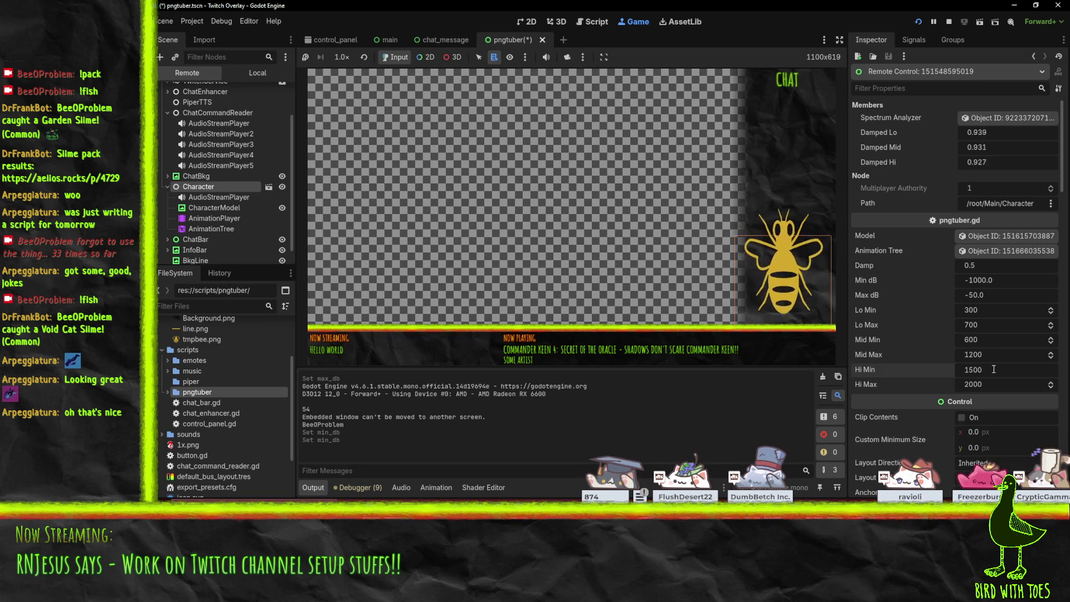
pyautogui.click(994, 385)
pyautogui.write('3000')
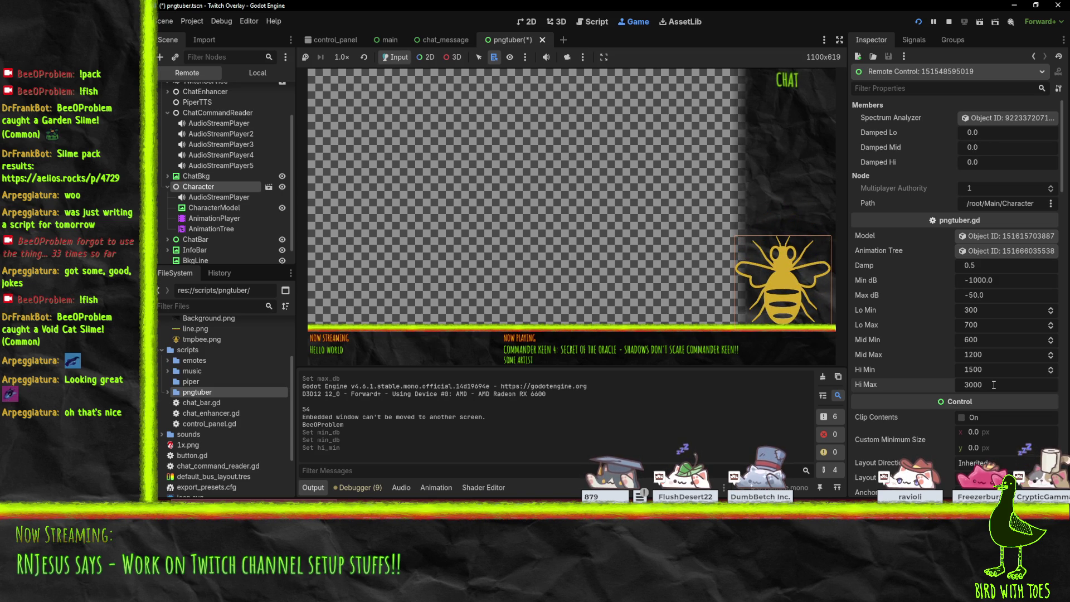
pyautogui.press('Return')
# - Set Lo Max to 500 and the Mid band to 500–800
pyautogui.click(994, 328)
pyautogui.write('500')
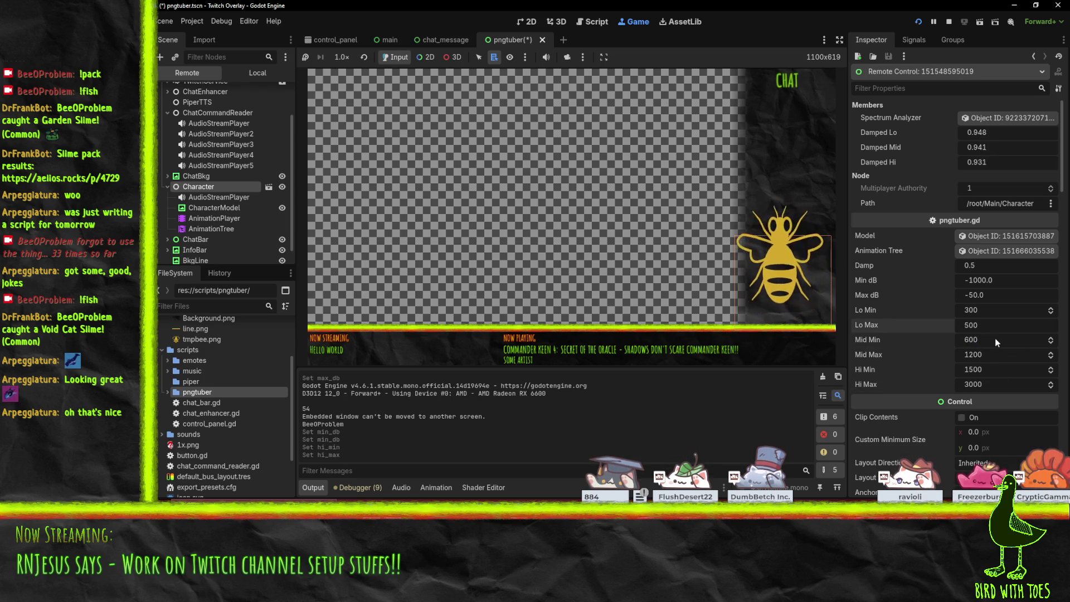
pyautogui.click(995, 339)
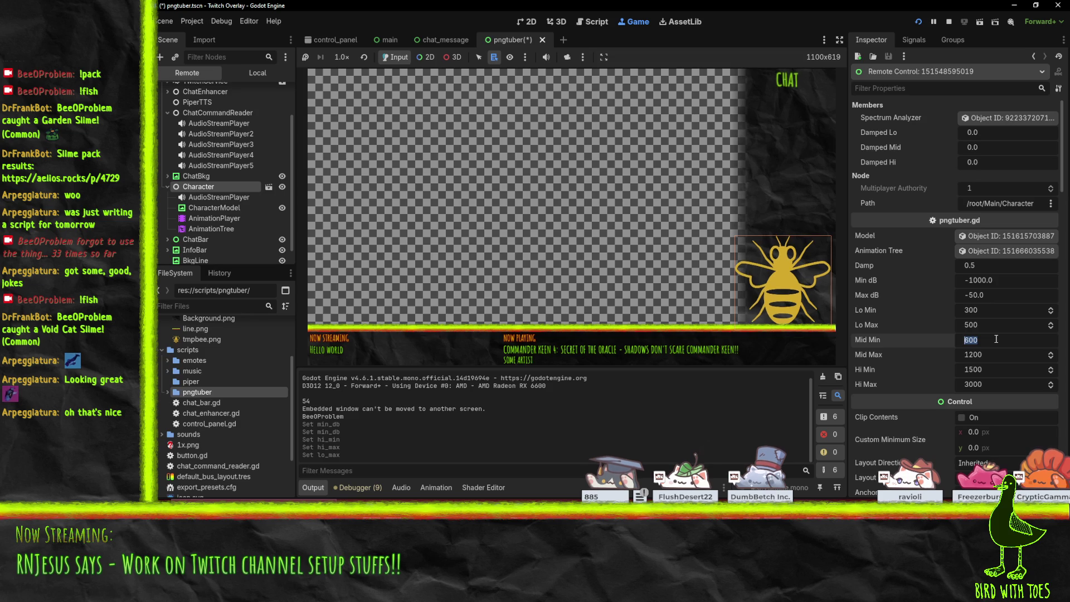
pyautogui.write('500')
pyautogui.press('Return')
pyautogui.click(992, 356)
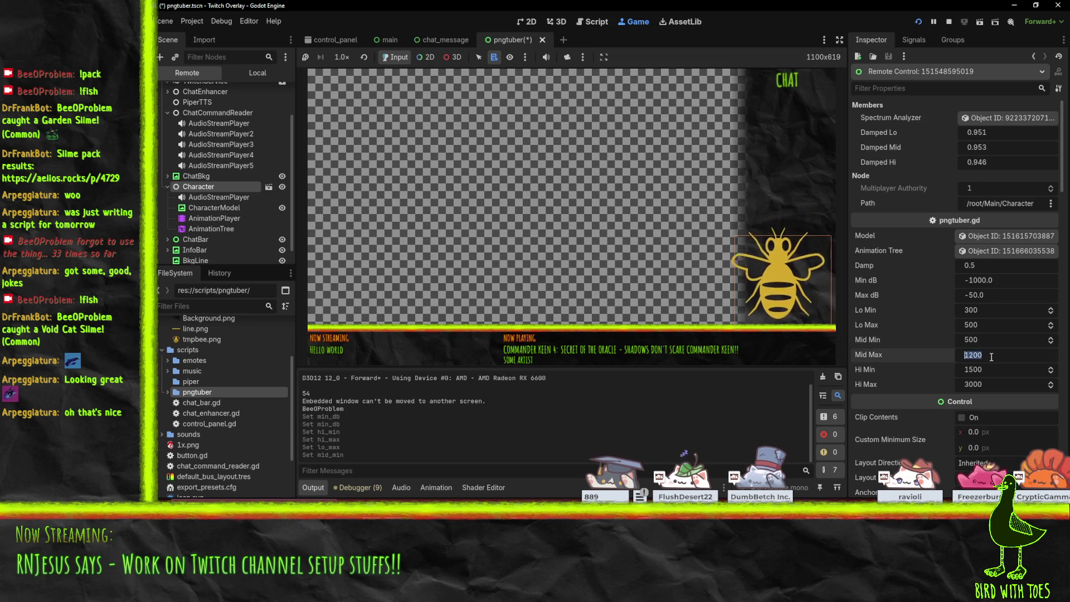
pyautogui.write('800')
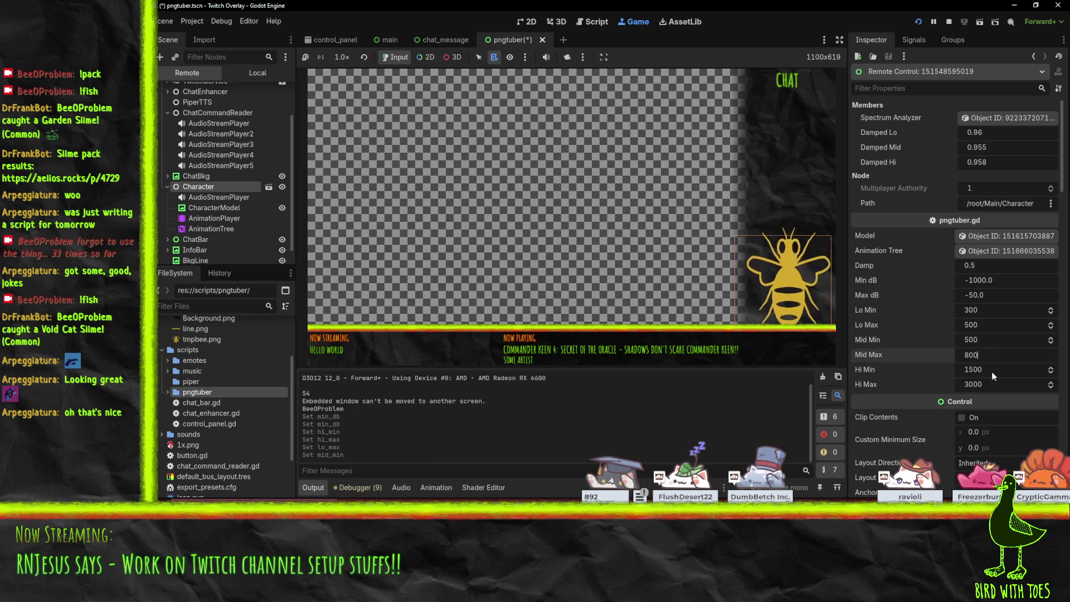
pyautogui.press('Return')
pyautogui.click(990, 371)
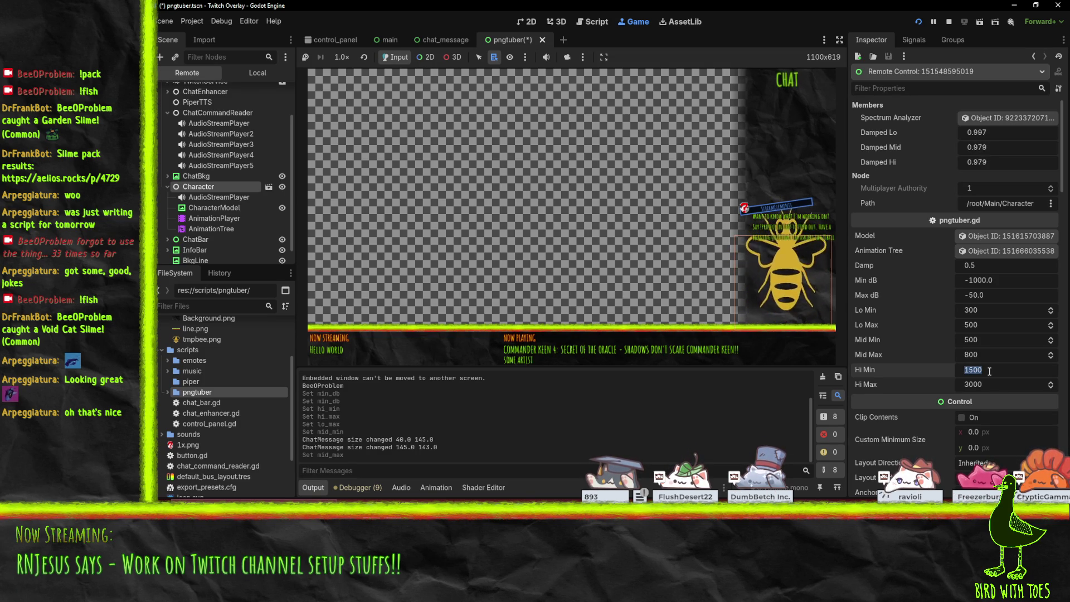
pyautogui.scroll(-5, 891, 317)
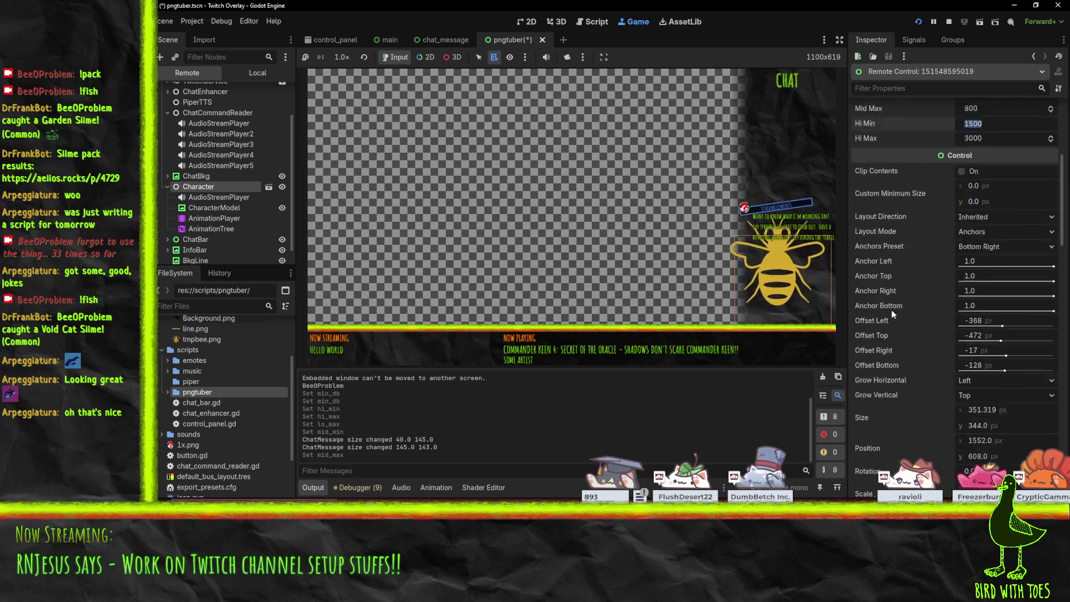
pyautogui.scroll(5, 891, 314)
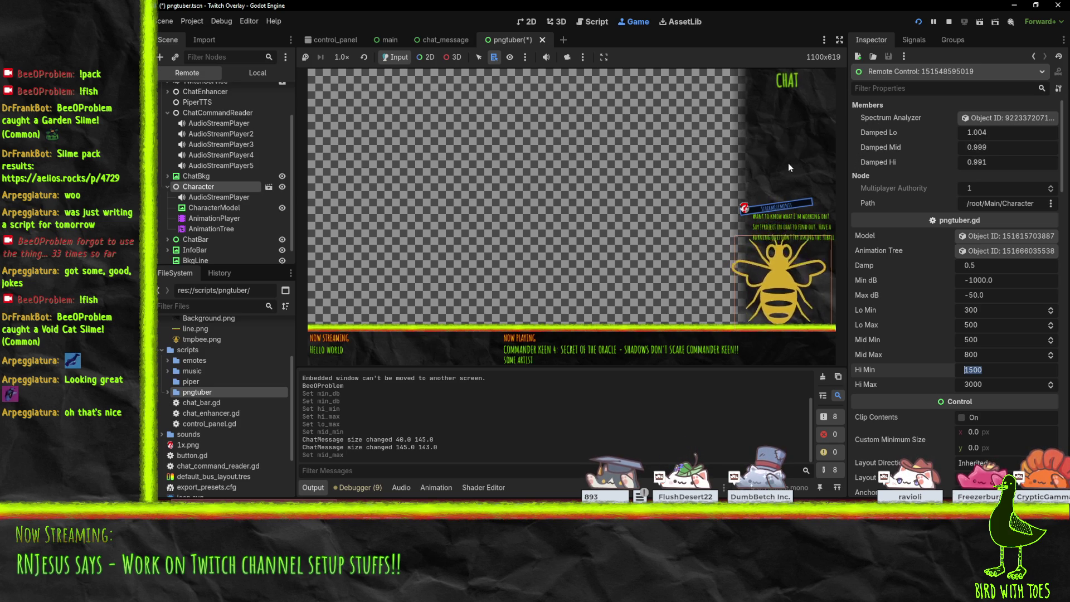
# - Set the running Character's Min dB to -100 and Max dB to -30
pyautogui.click(1003, 286)
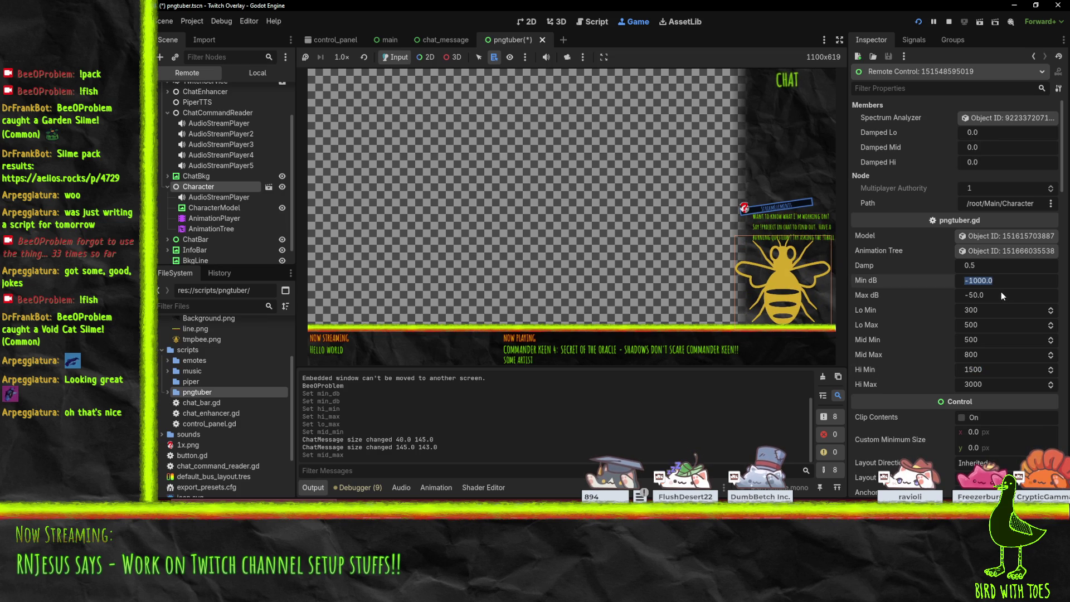
pyautogui.write('-100')
pyautogui.press('Return')
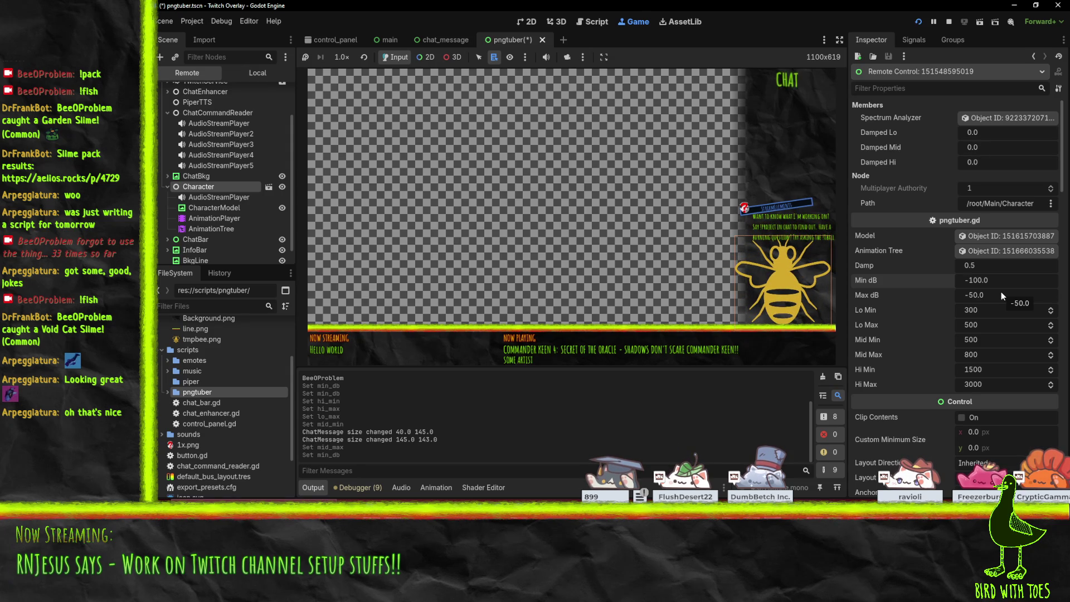
pyautogui.click(997, 298)
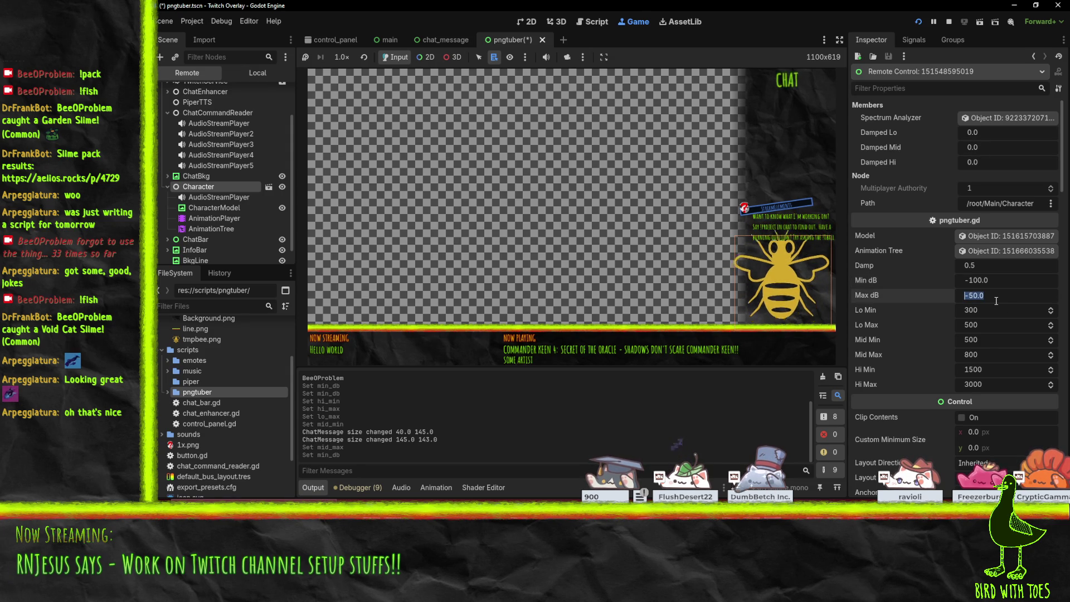
pyautogui.write('-30')
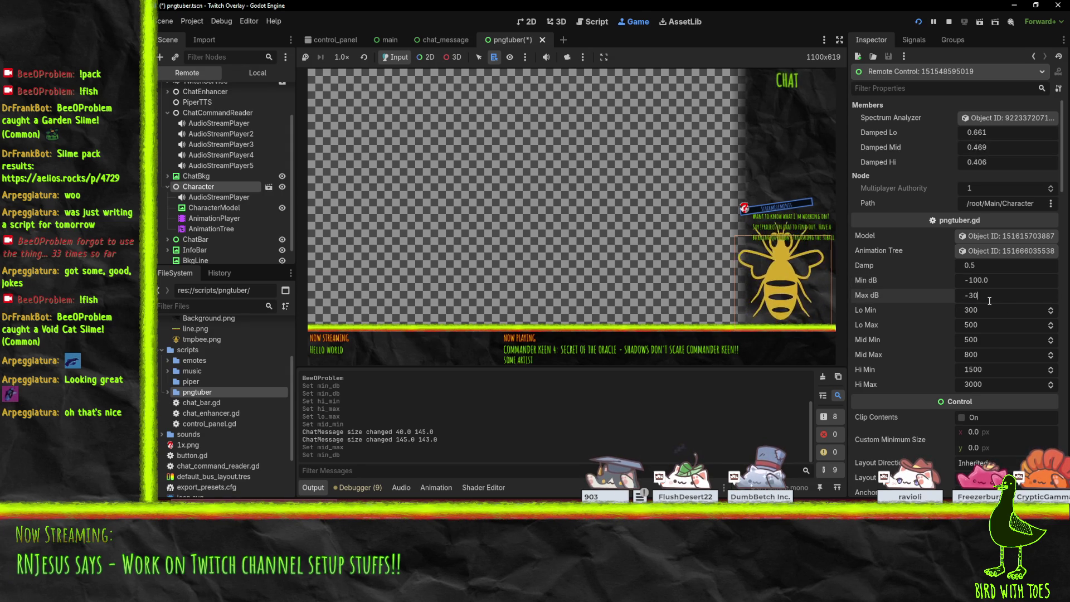
pyautogui.press('Return')
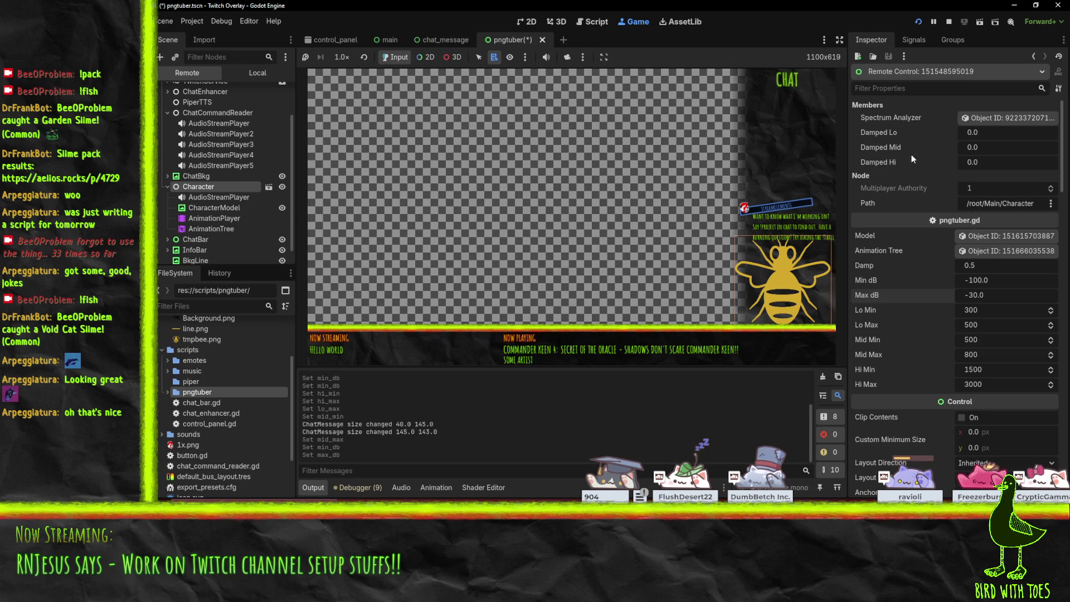
# - Stop the running overlay, save the pngtuber scene and select the Character node
pyautogui.click(949, 22)
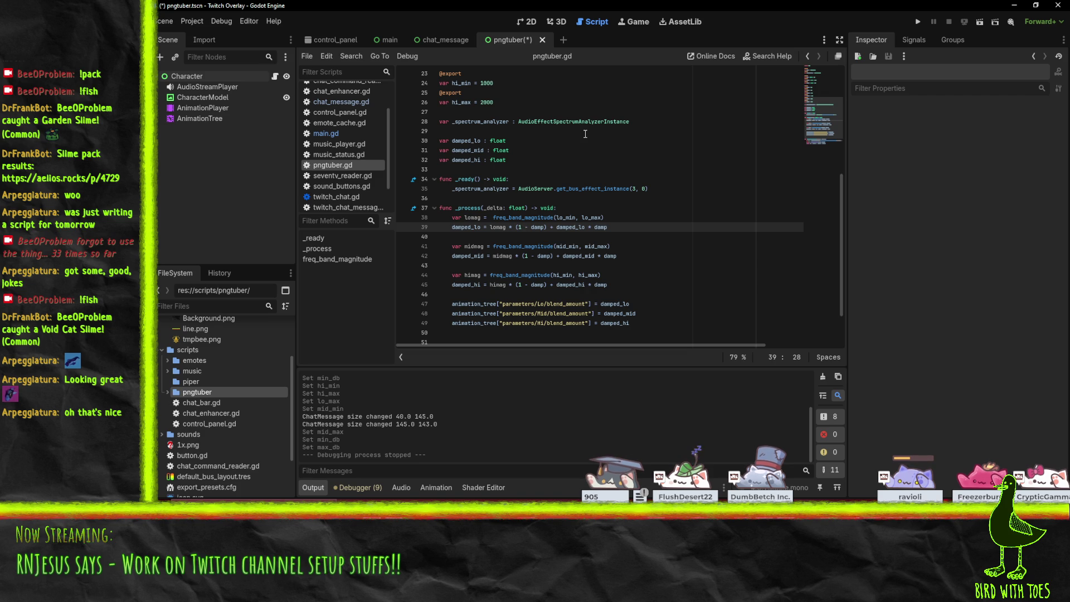
pyautogui.click(612, 198)
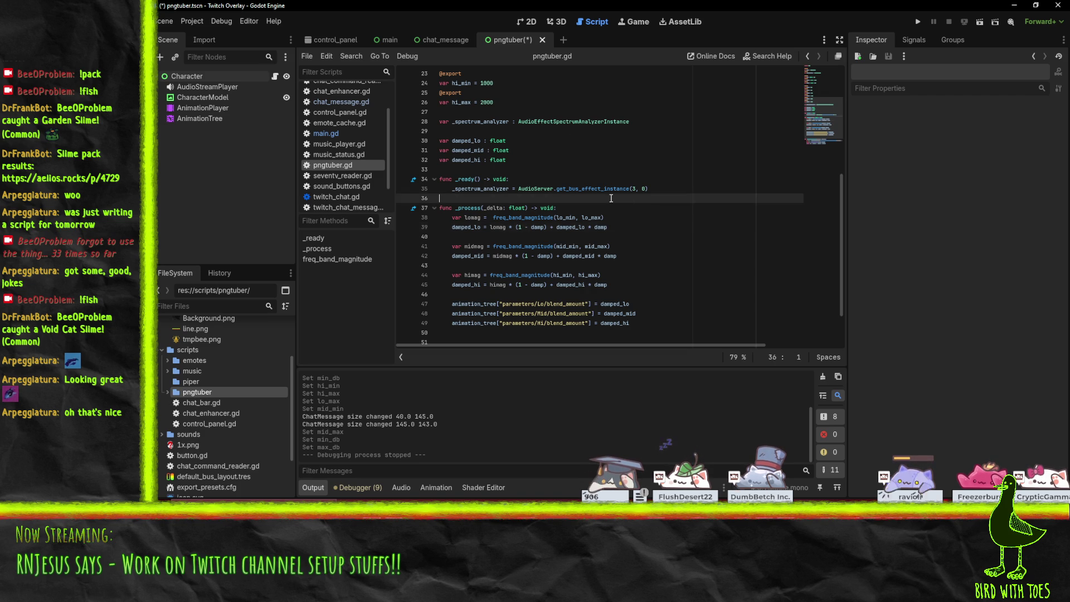
pyautogui.hotkey('ctrl', 's')
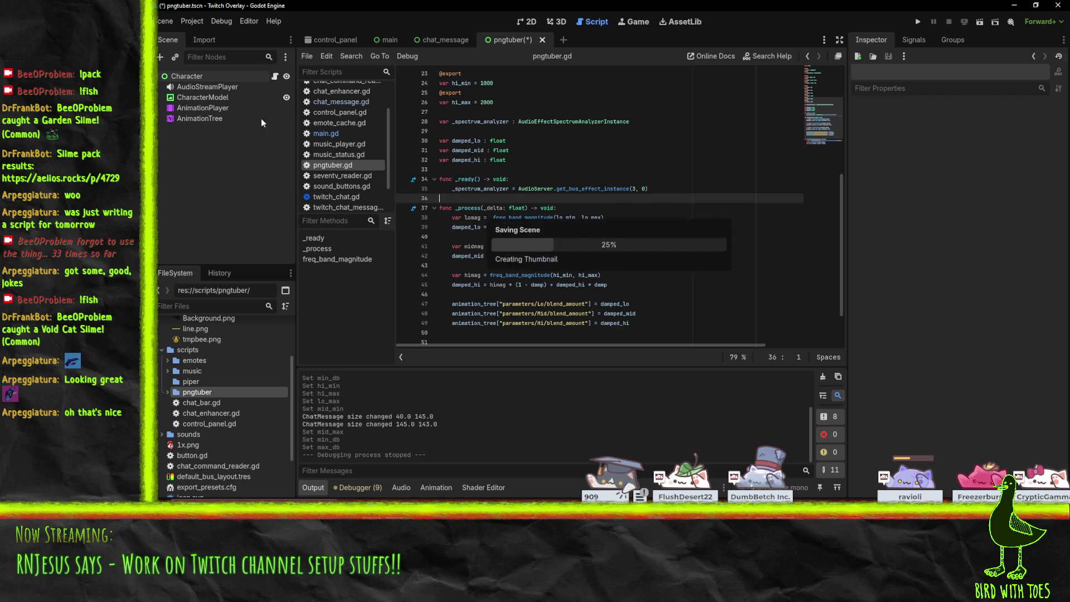
pyautogui.click(186, 79)
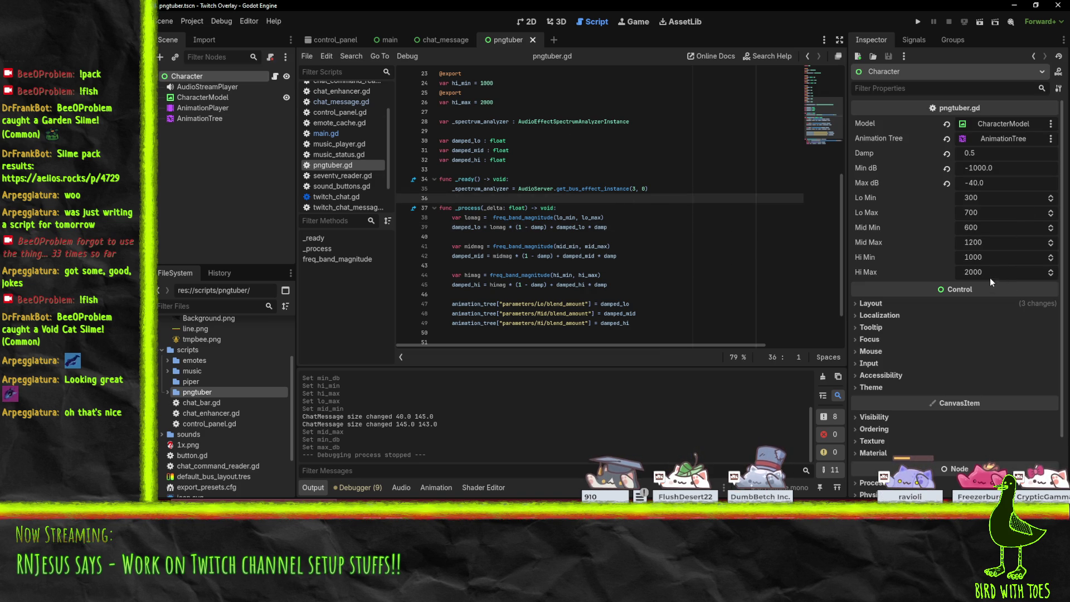
# - Set Character's Hi Max to 3000, Min dB -100, Max dB -20 and Lo Max 500
pyautogui.click(994, 274)
pyautogui.write('3000')
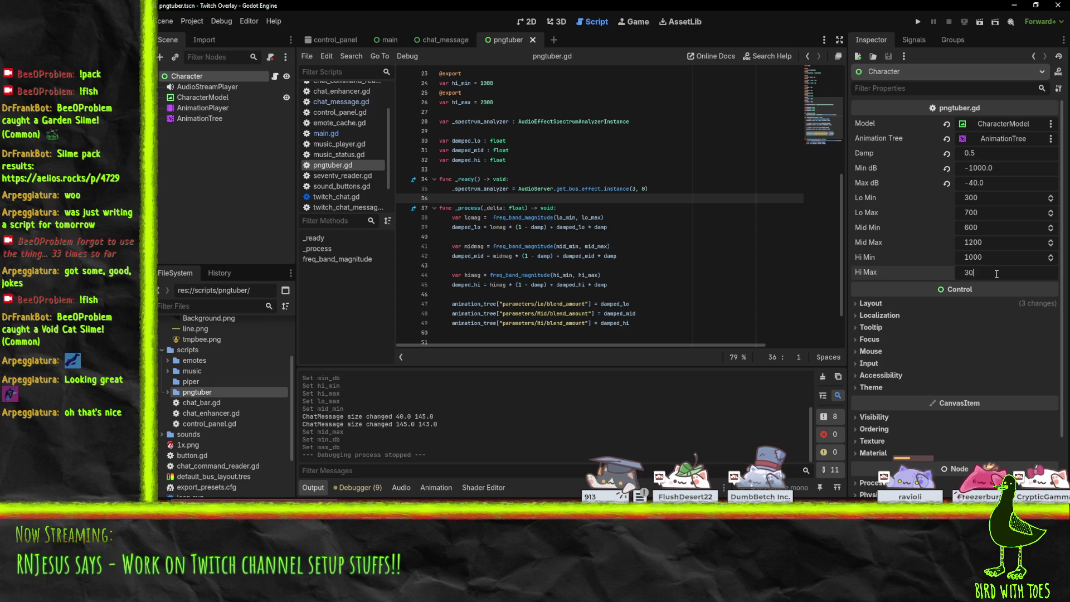
pyautogui.click(1006, 168)
pyautogui.write('-100')
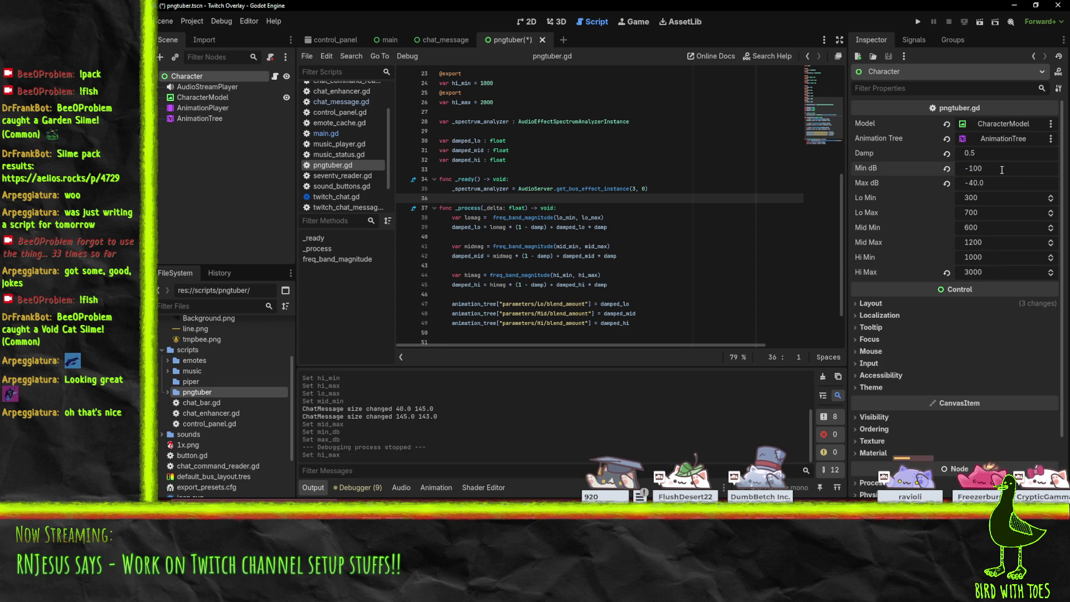
pyautogui.click(999, 183)
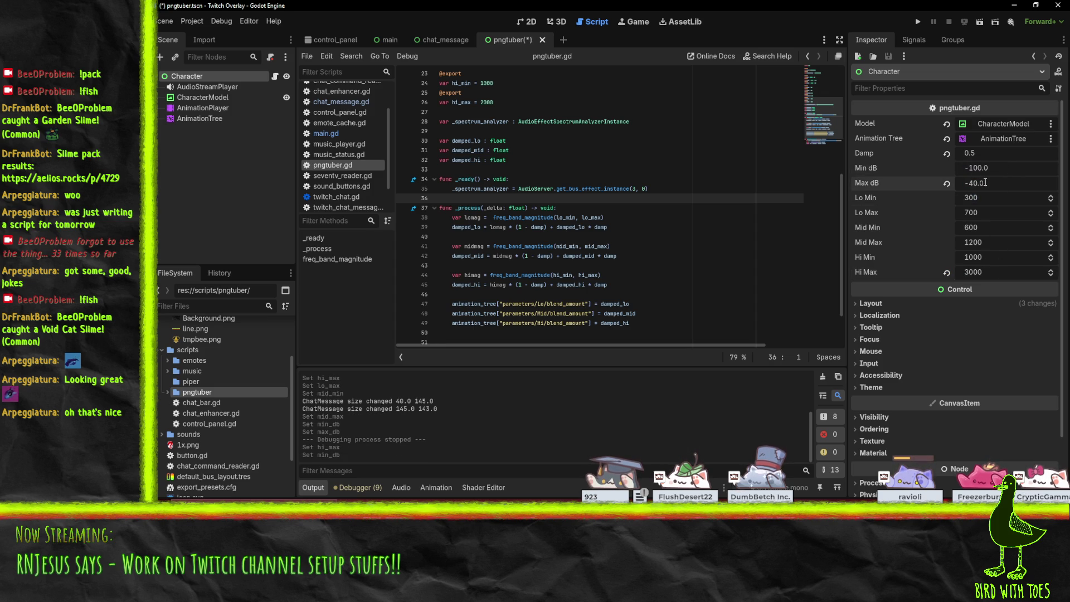
pyautogui.press('BackSpace')
pyautogui.press('BackSpace')
pyautogui.press('BackSpace')
pyautogui.write('20')
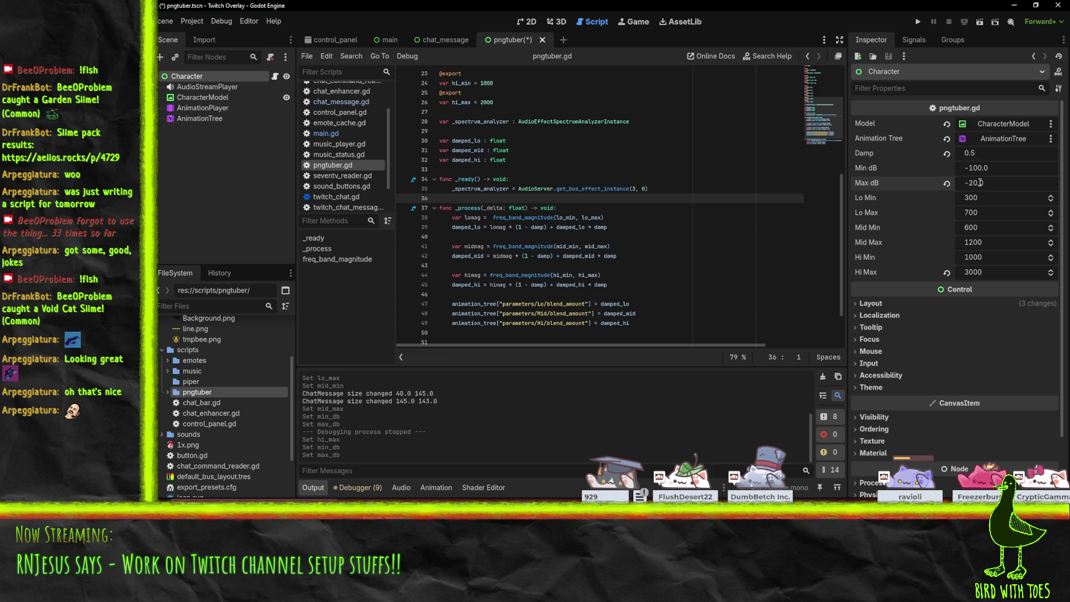
pyautogui.click(997, 217)
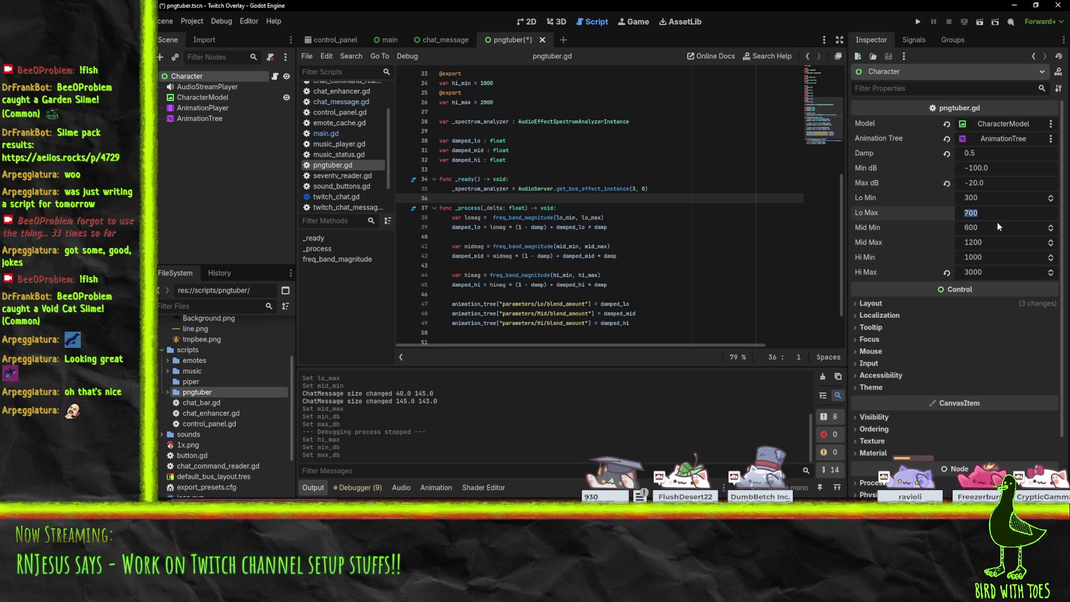
pyautogui.write('500')
pyautogui.click(988, 226)
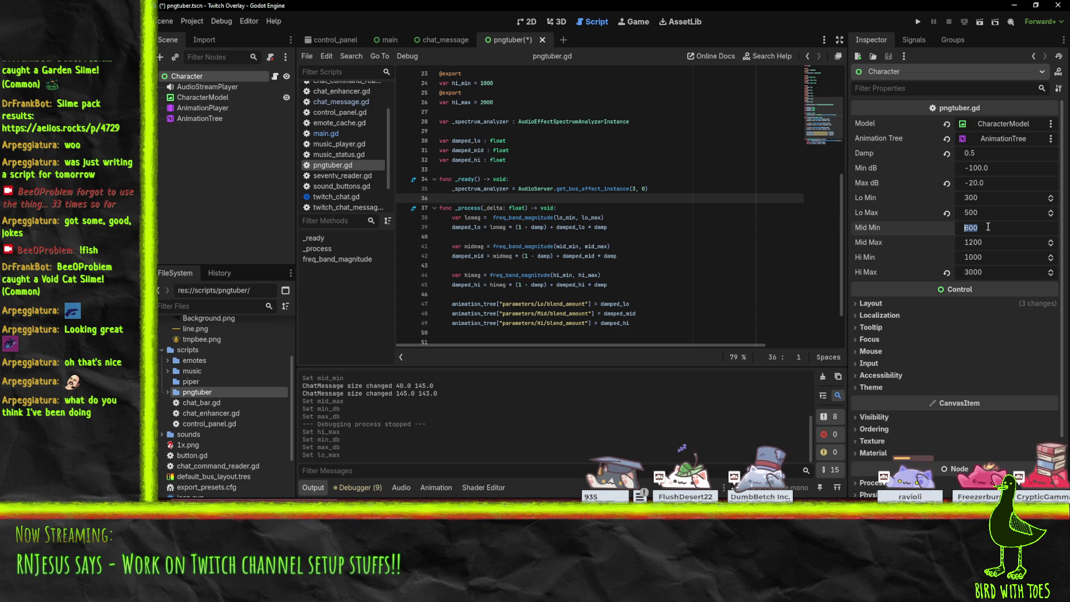
# - Change Lo Max to 600 and Hi Min to 1500, then save the scene
pyautogui.click(999, 244)
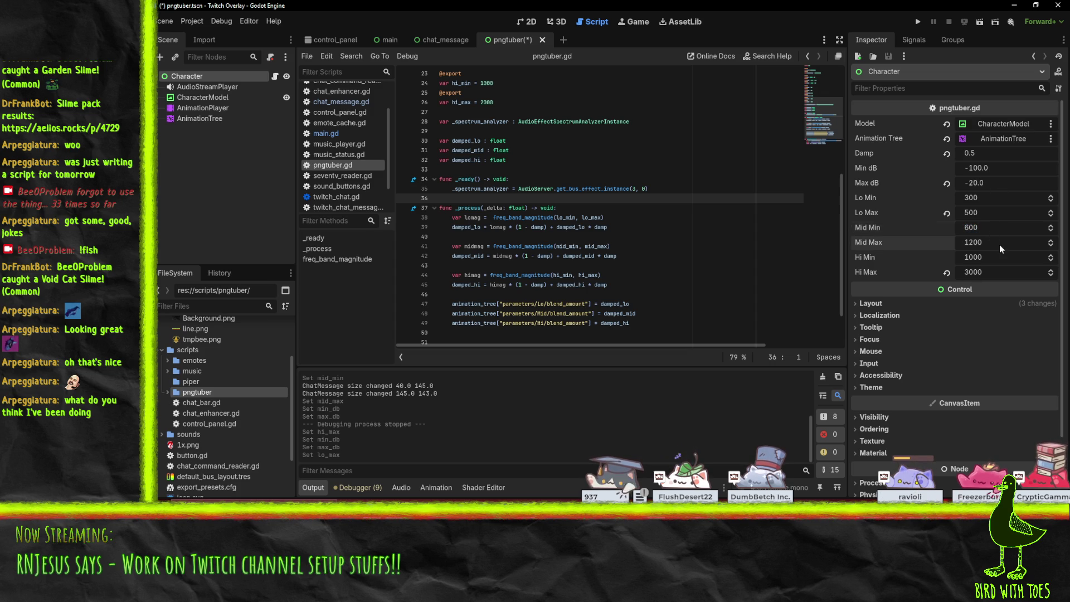
pyautogui.click(1000, 228)
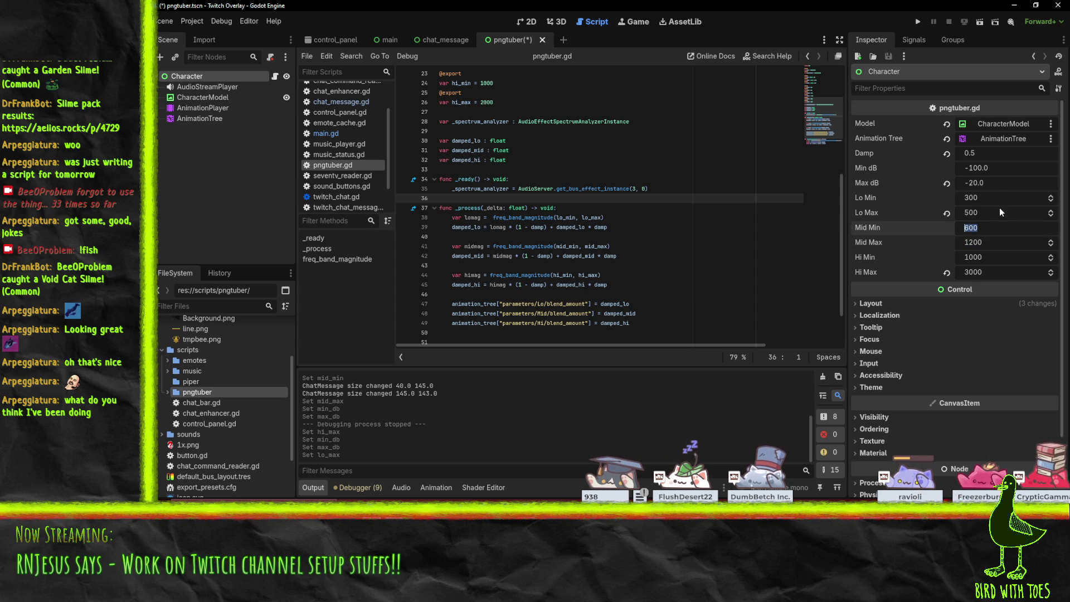
pyautogui.click(989, 200)
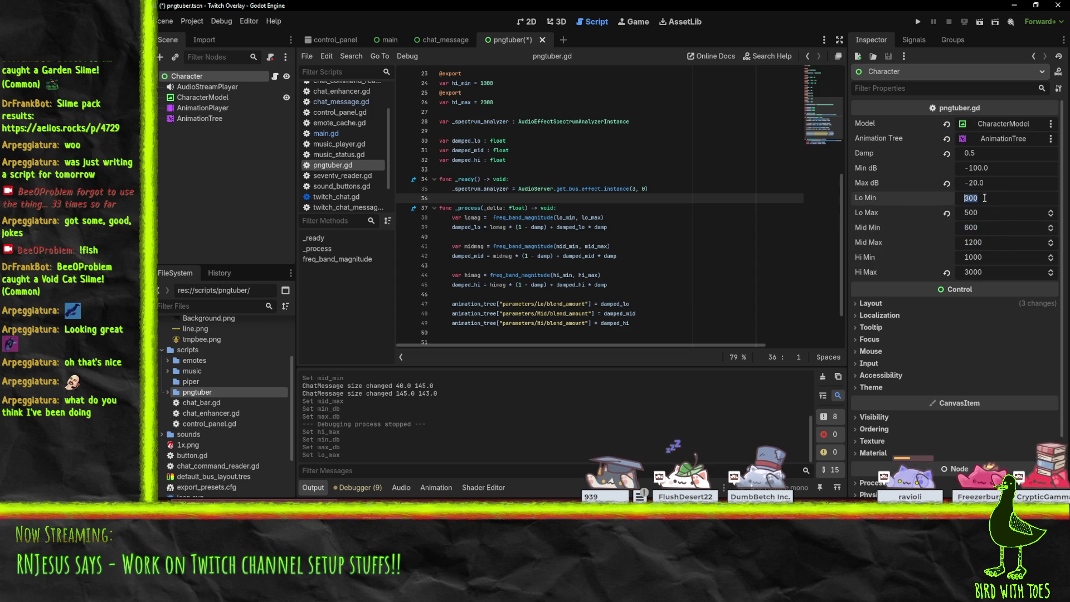
pyautogui.click(989, 213)
pyautogui.write('600')
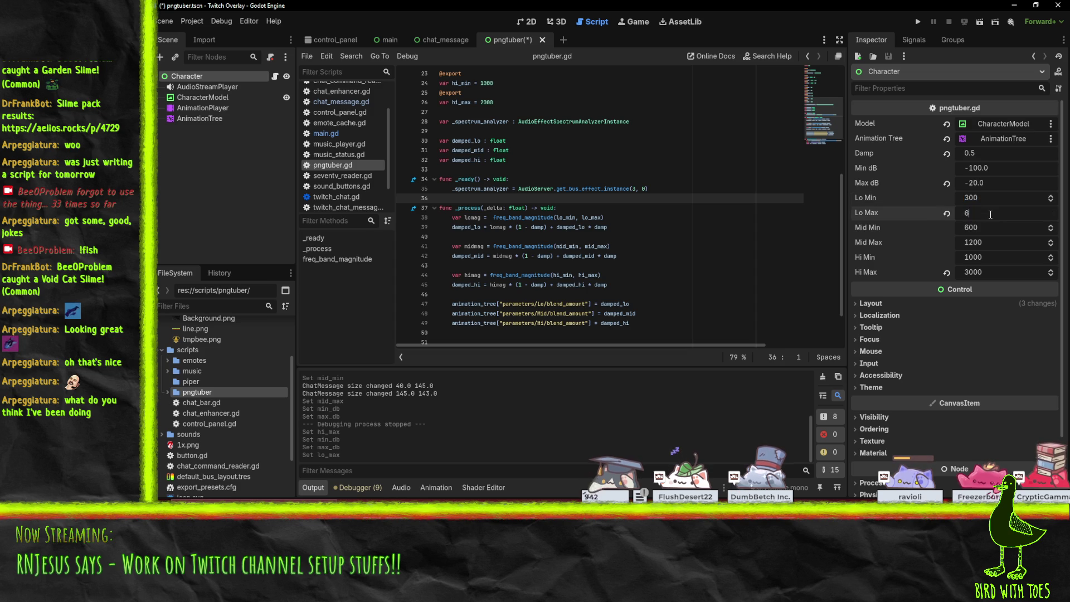
pyautogui.press('Return')
pyautogui.click(998, 241)
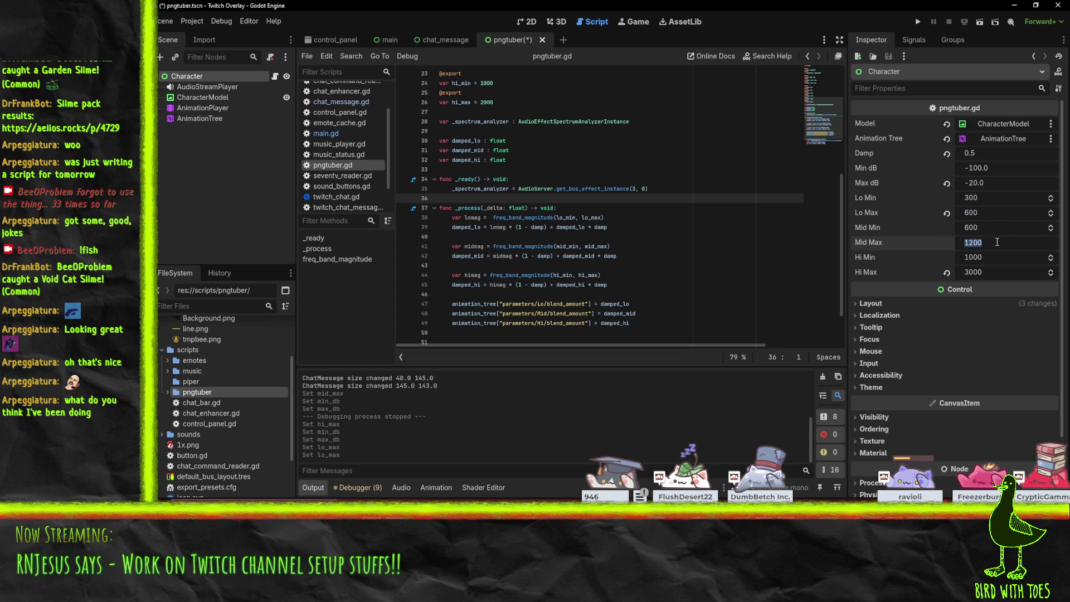
pyautogui.click(998, 258)
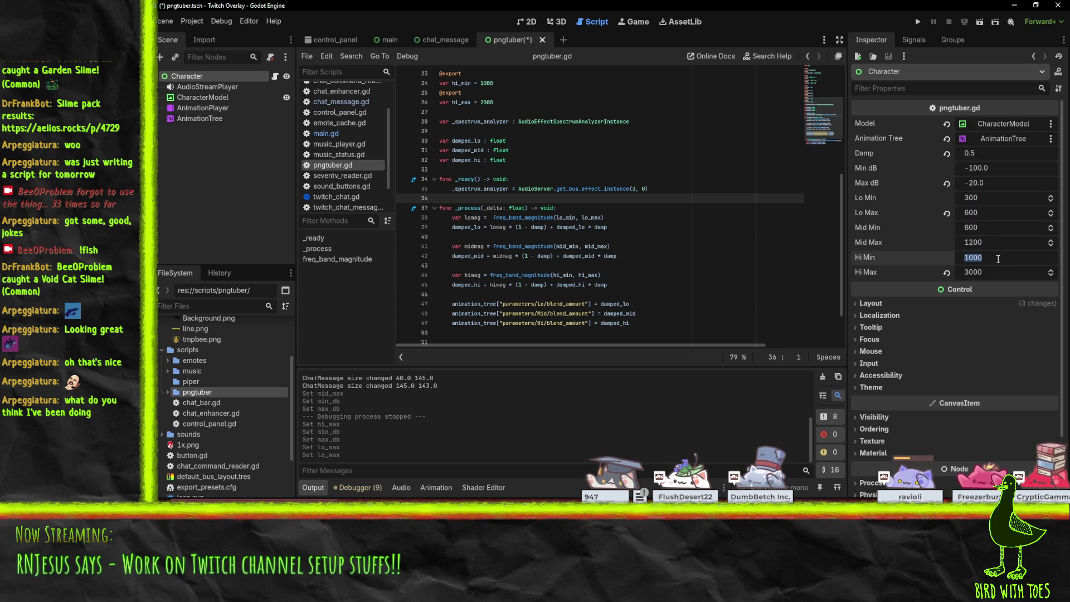
pyautogui.write('12')
pyautogui.write('0')
pyautogui.write('1500')
pyautogui.press('Return')
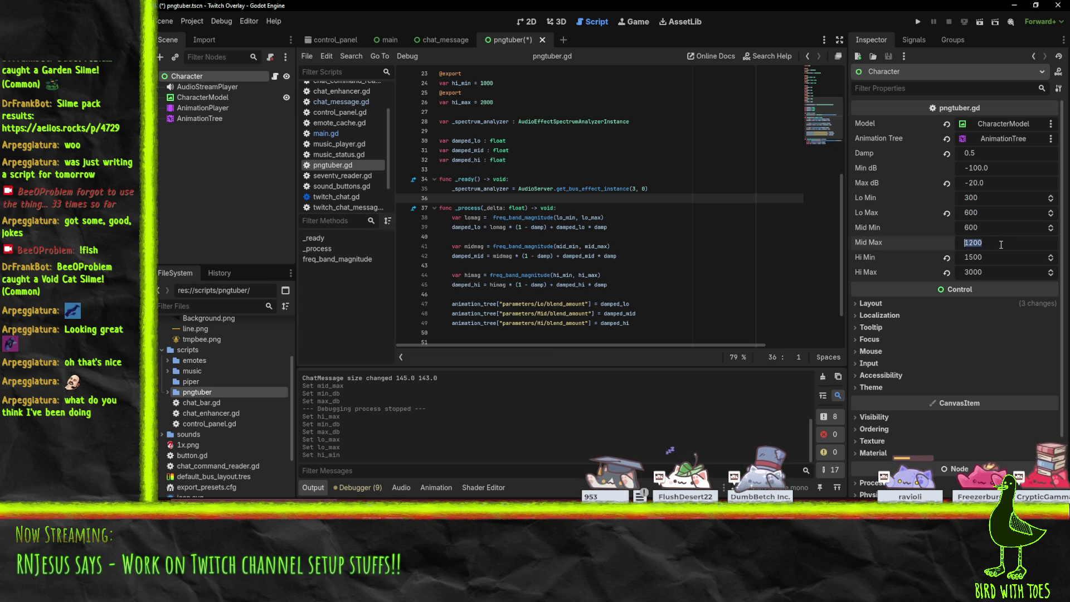
pyautogui.hotkey('ctrl', 's')
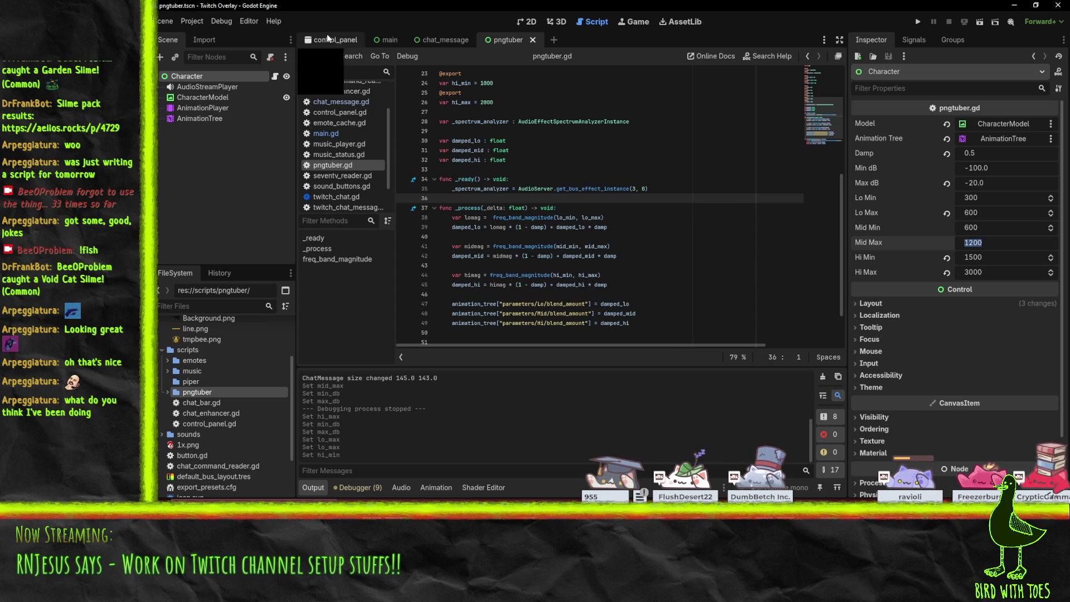
# - View the main overlay scene in 2D and select the bee Character next to the chat panel
pyautogui.click(377, 45)
pyautogui.click(556, 21)
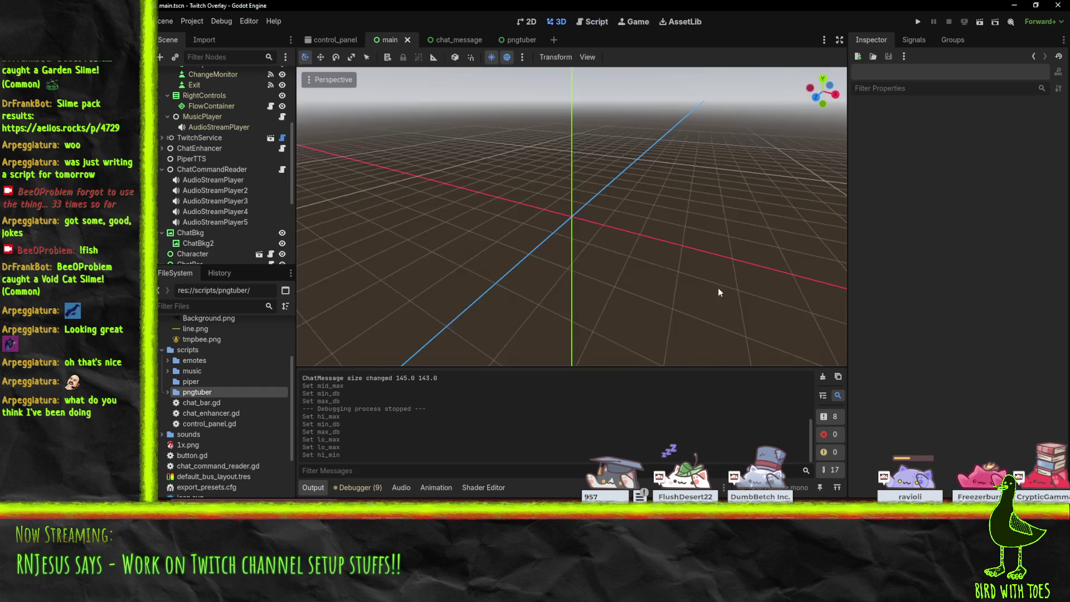
pyautogui.scroll(-5, 566, 247)
pyautogui.click(527, 21)
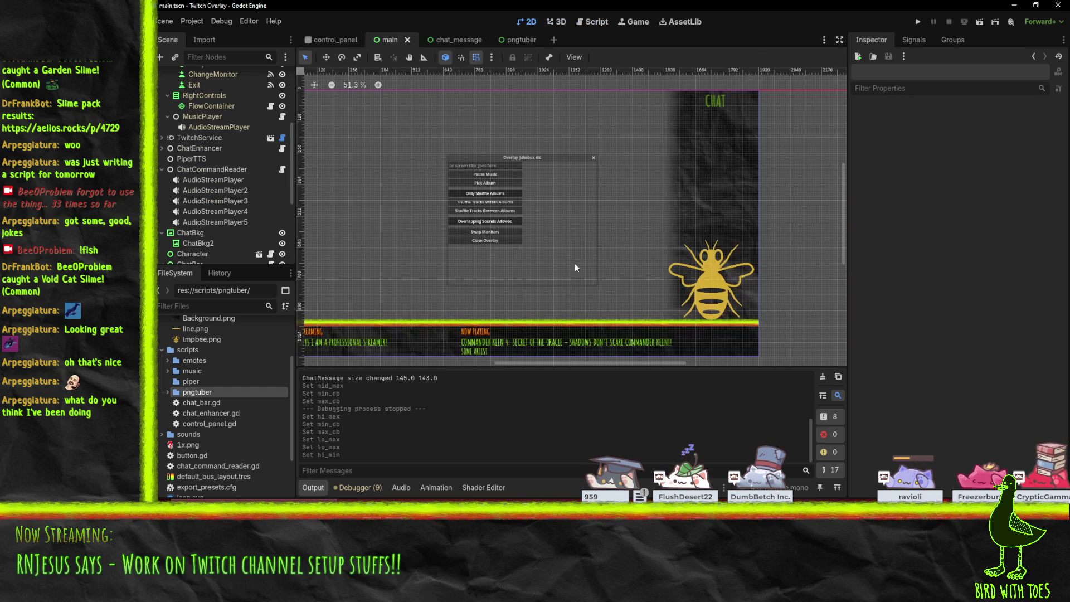
pyautogui.click(694, 278)
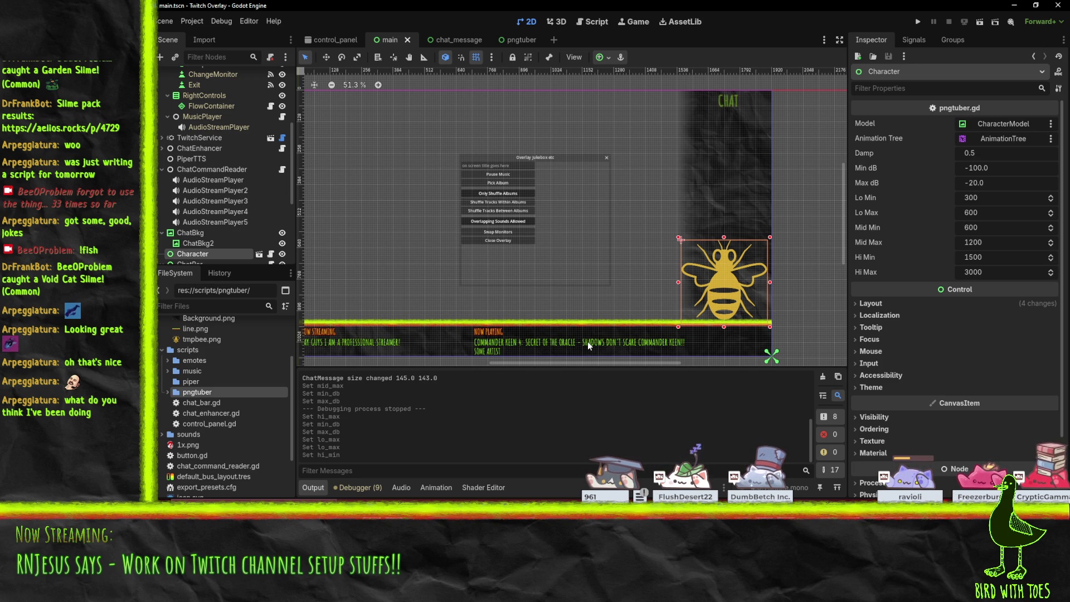
pyautogui.scroll(5, 214, 159)
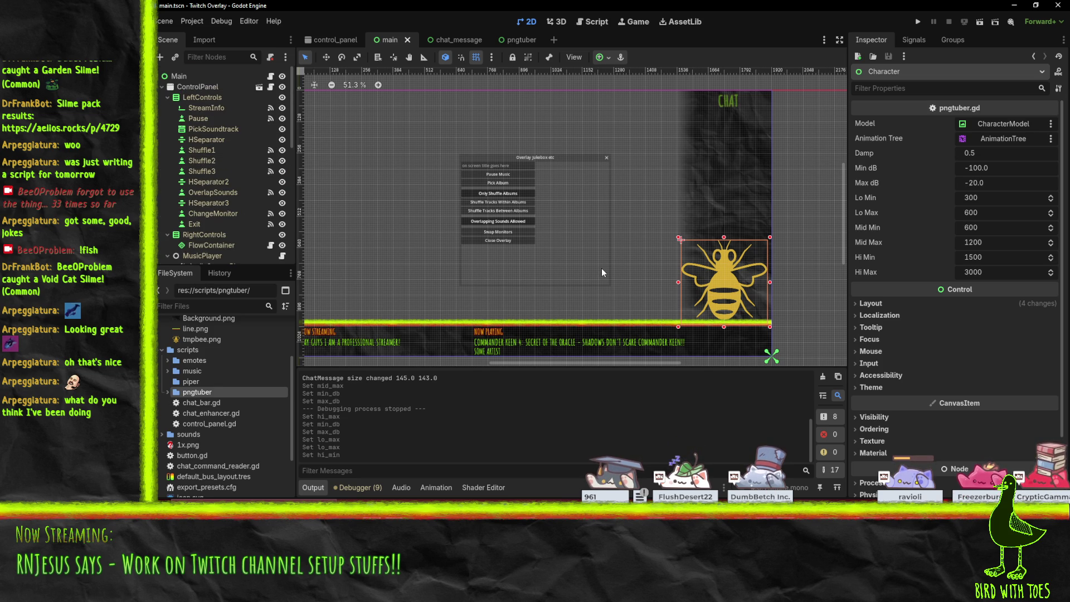
pyautogui.scroll(-5, 190, 206)
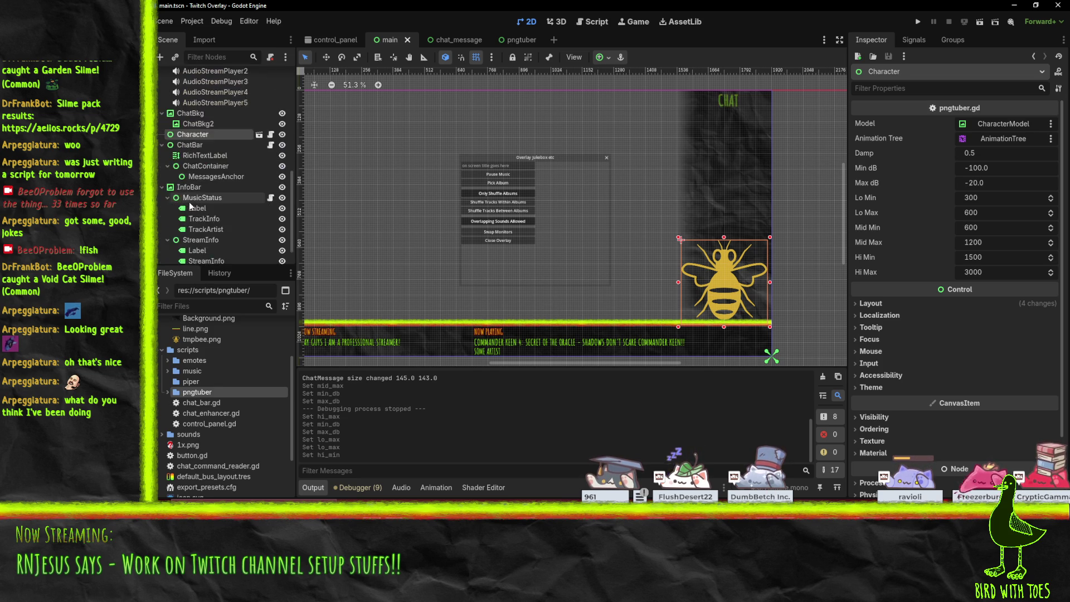
pyautogui.scroll(5, 190, 206)
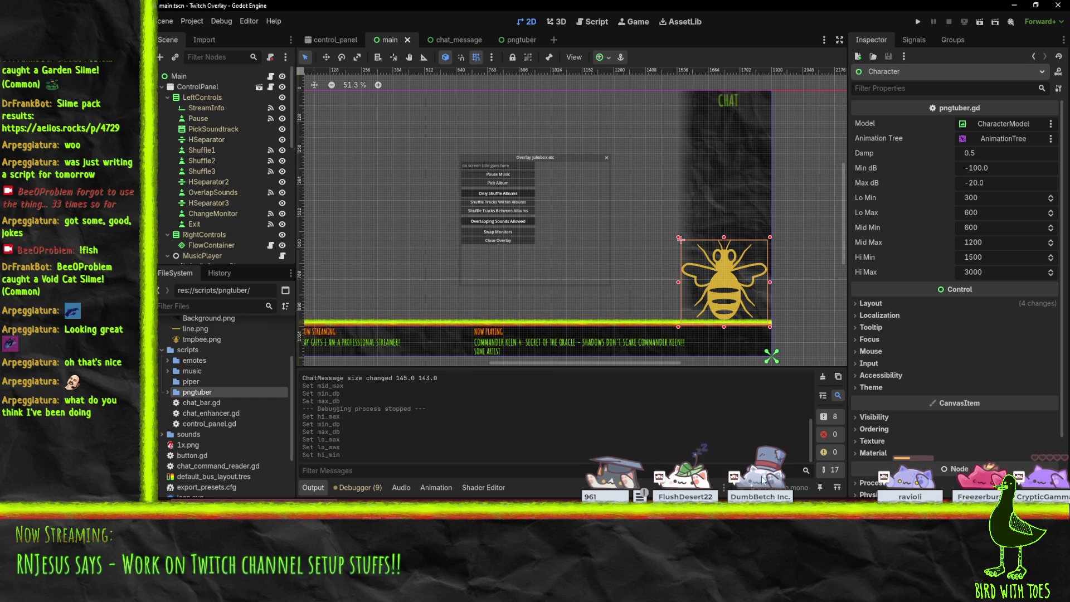
# - In Perforce P4V, revert unchanged files in the default changelist
pyautogui.hotkey('alt', 'Tab')
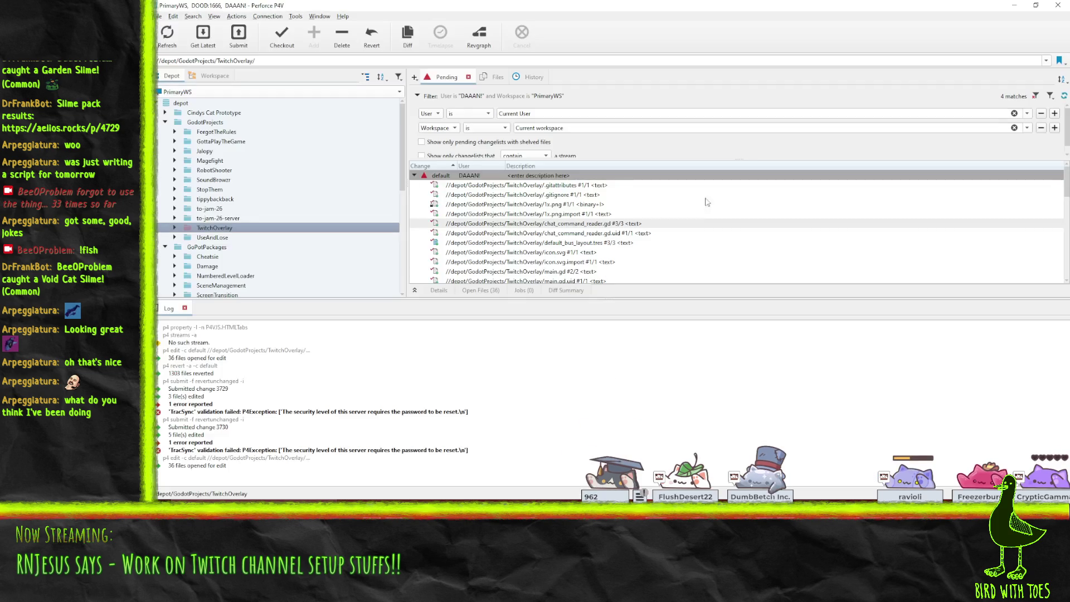
pyautogui.rightClick(472, 177)
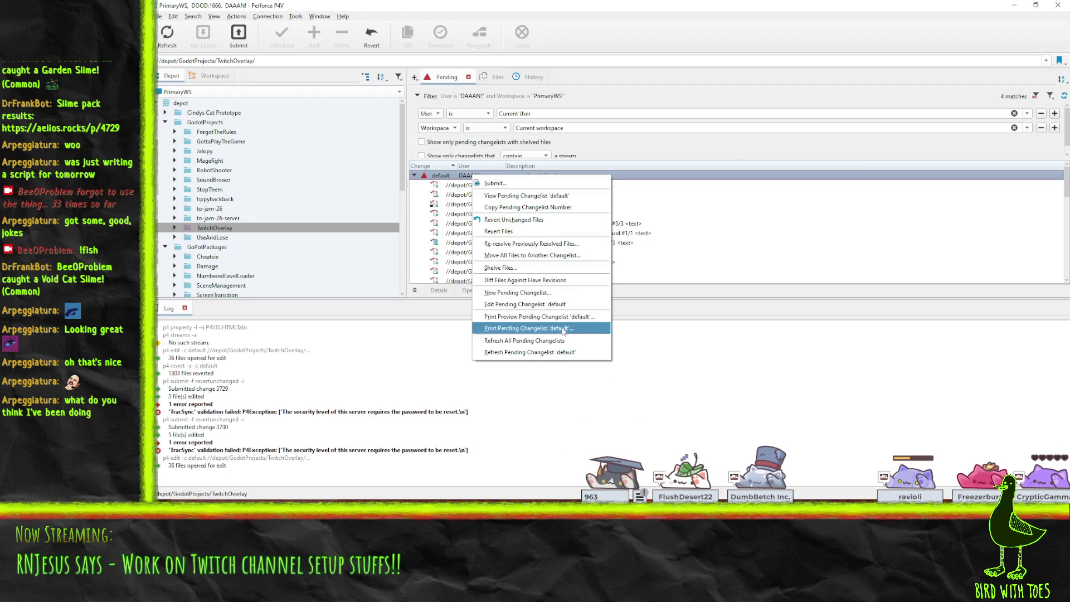
pyautogui.click(555, 215)
# - Submit the default changelist with a description beginning 'Twitch Overlay - PNG tuber basics working'
pyautogui.rightClick(532, 178)
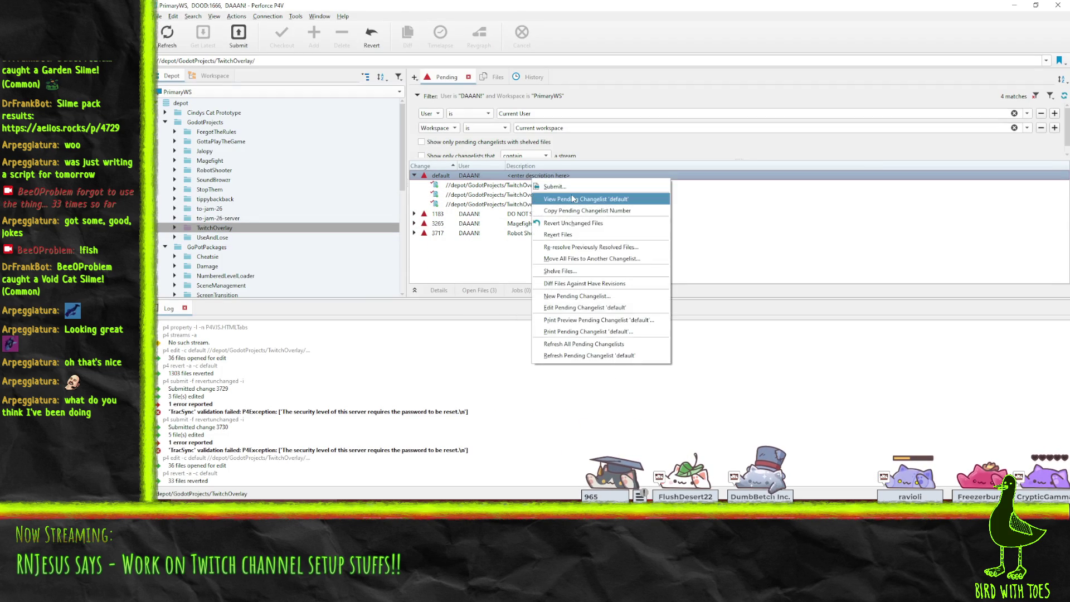
pyautogui.click(542, 185)
pyautogui.click(591, 200)
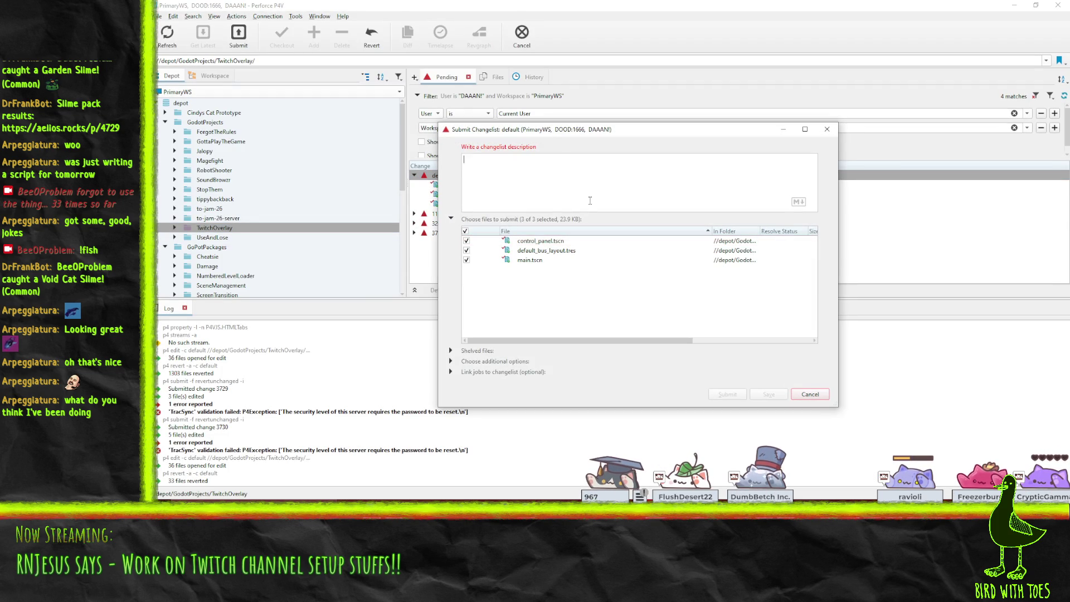
pyautogui.write('Twitch Overlay - PNG tuber basics working')
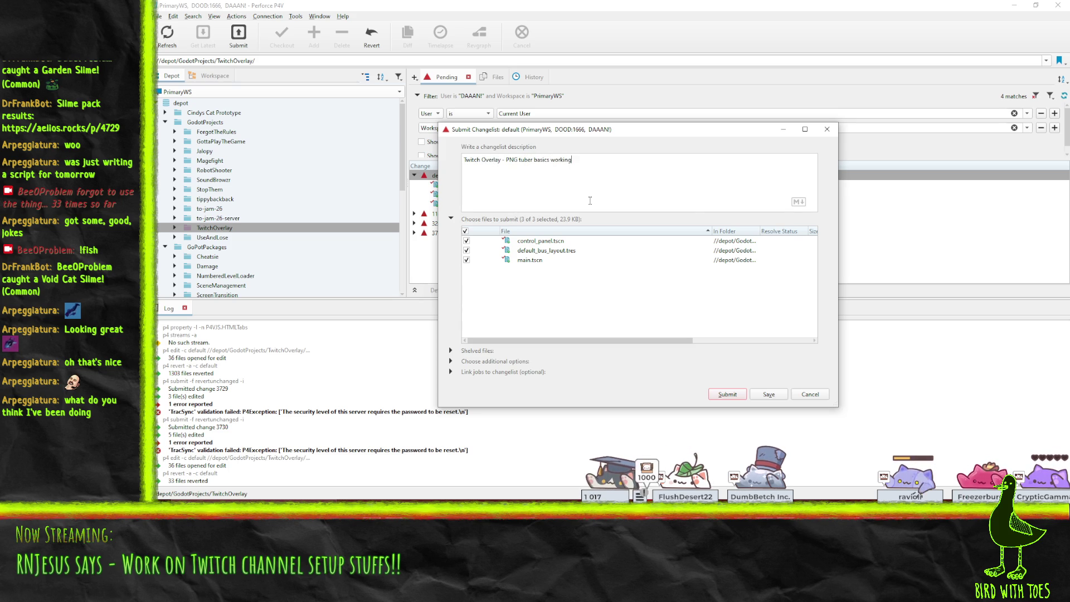
pyautogui.click(727, 395)
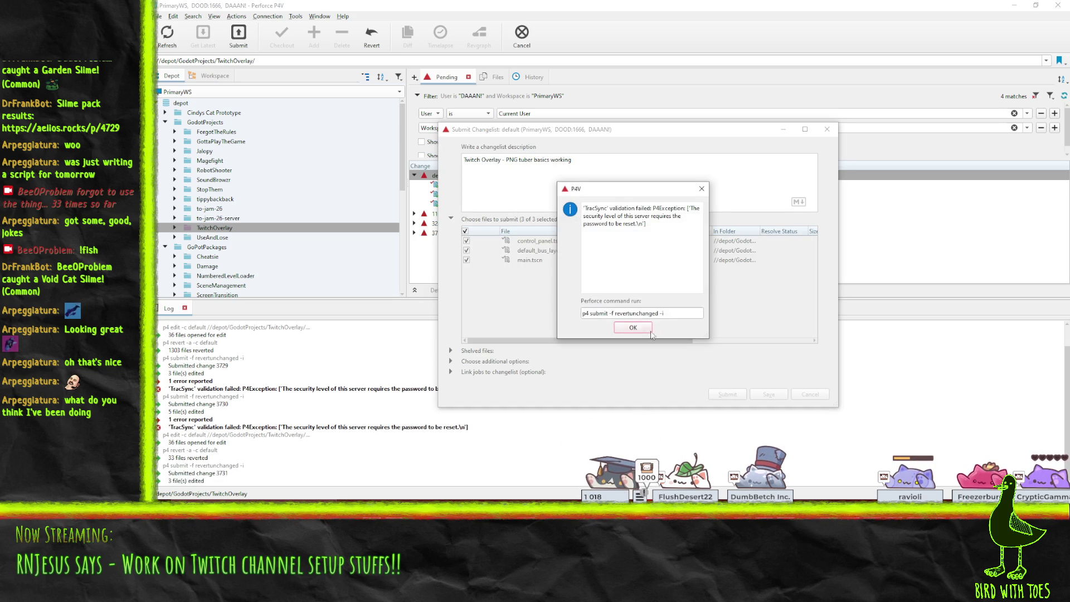
# - Dismiss the server validation error and cancel the submit without numbering the changelist
pyautogui.click(633, 327)
pyautogui.click(828, 130)
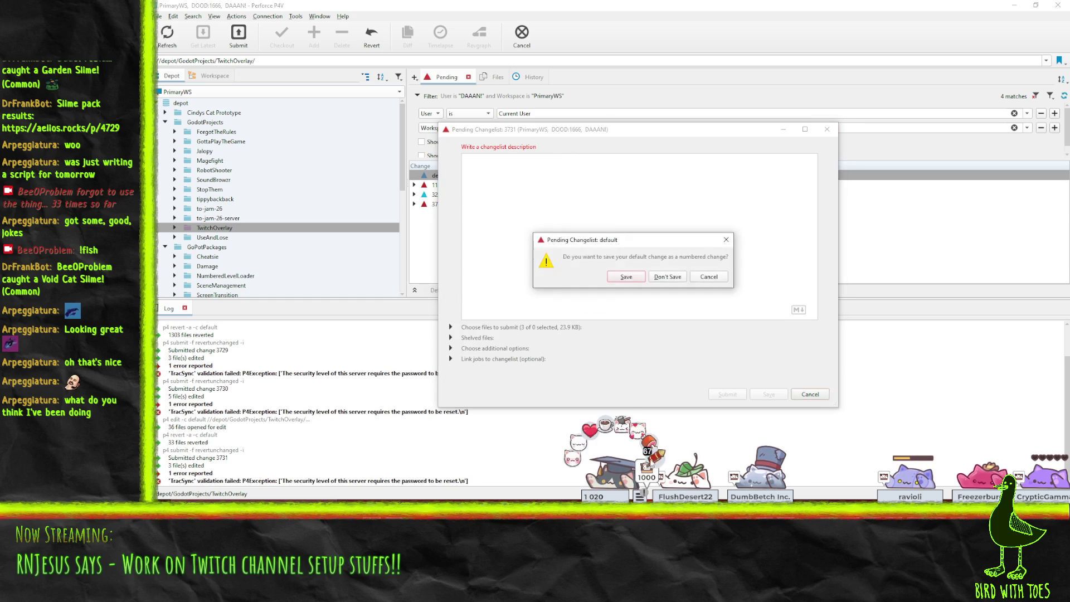
pyautogui.click(663, 279)
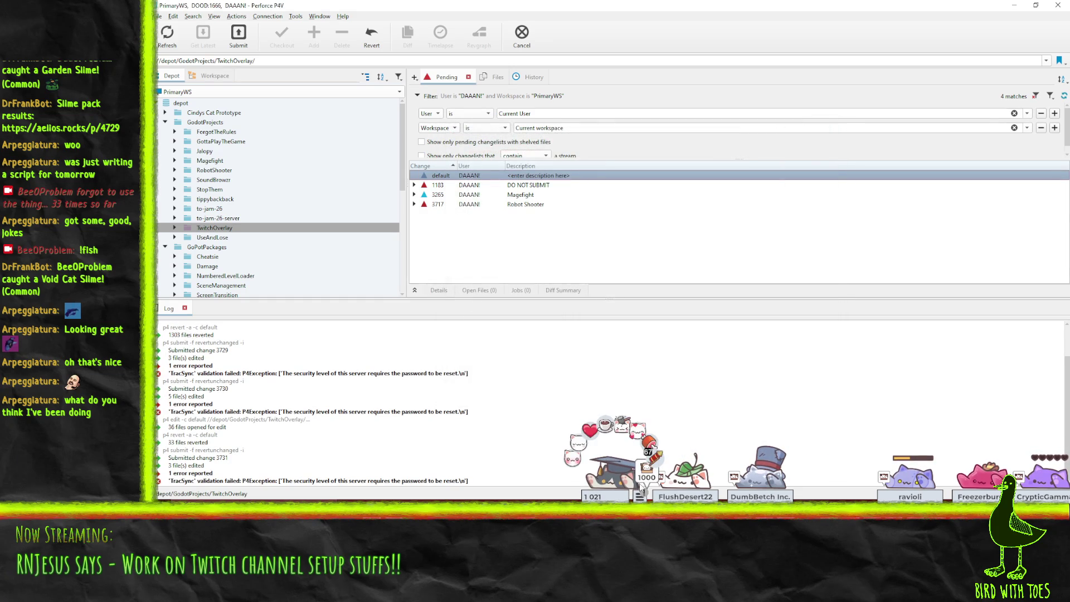
# - Check out TwitchOverlay and add the scripts/pngtuber folder to the default changelist
pyautogui.click(170, 226)
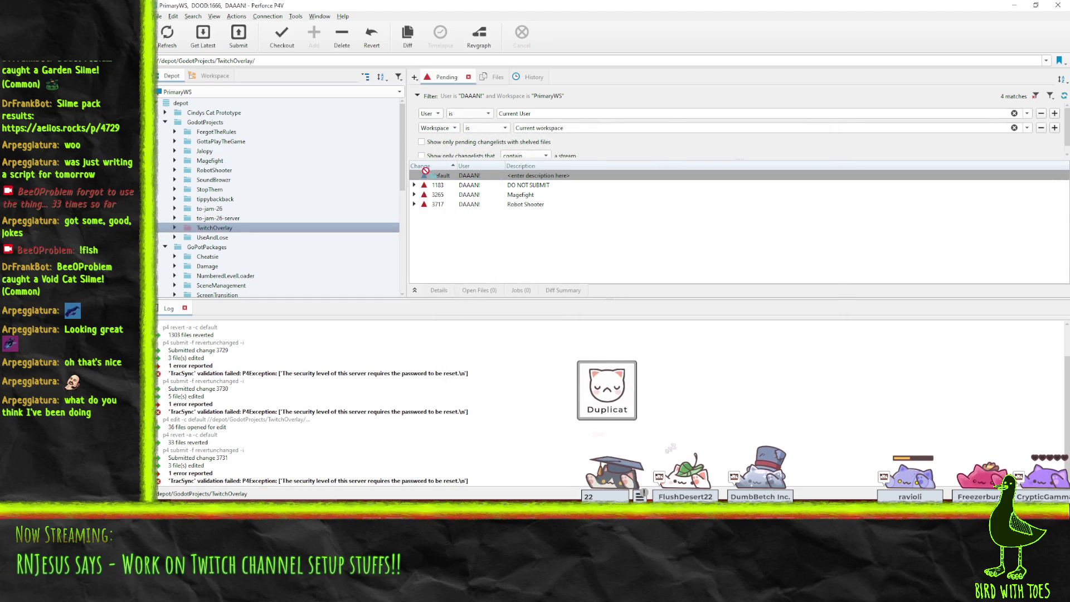
pyautogui.hotkey('ctrl', 'e')
pyautogui.click(214, 76)
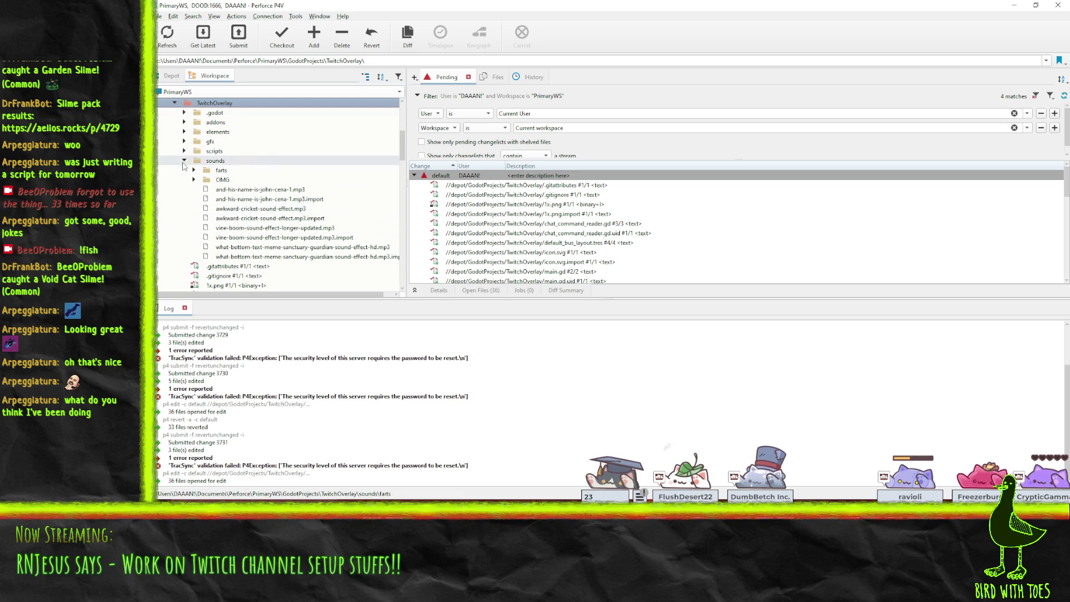
pyautogui.click(184, 160)
pyautogui.click(184, 151)
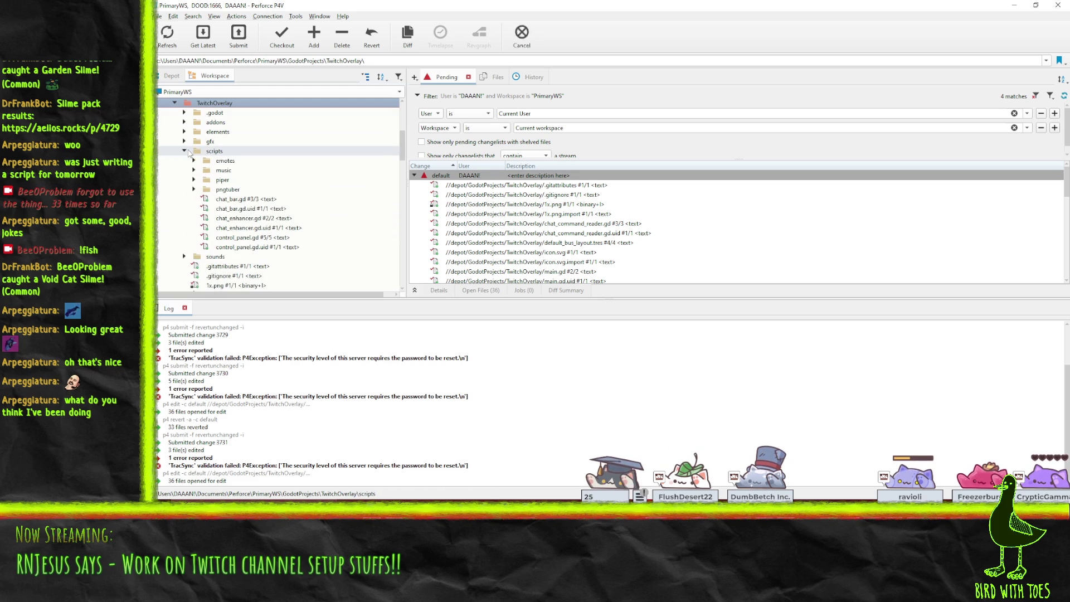
pyautogui.doubleClick(227, 190)
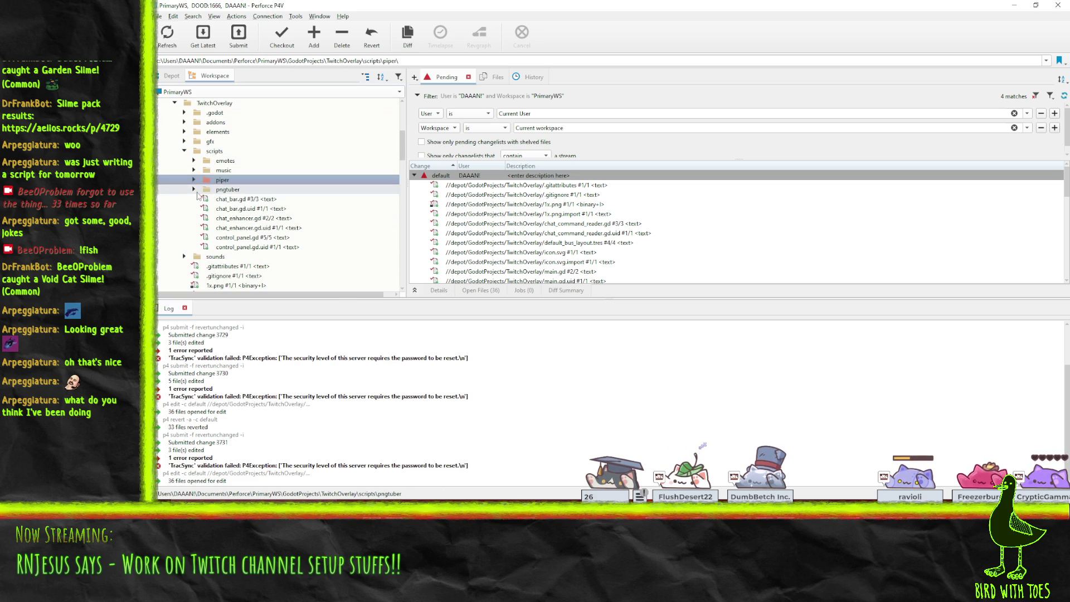
pyautogui.moveTo(227, 190); pyautogui.dragTo(449, 180)
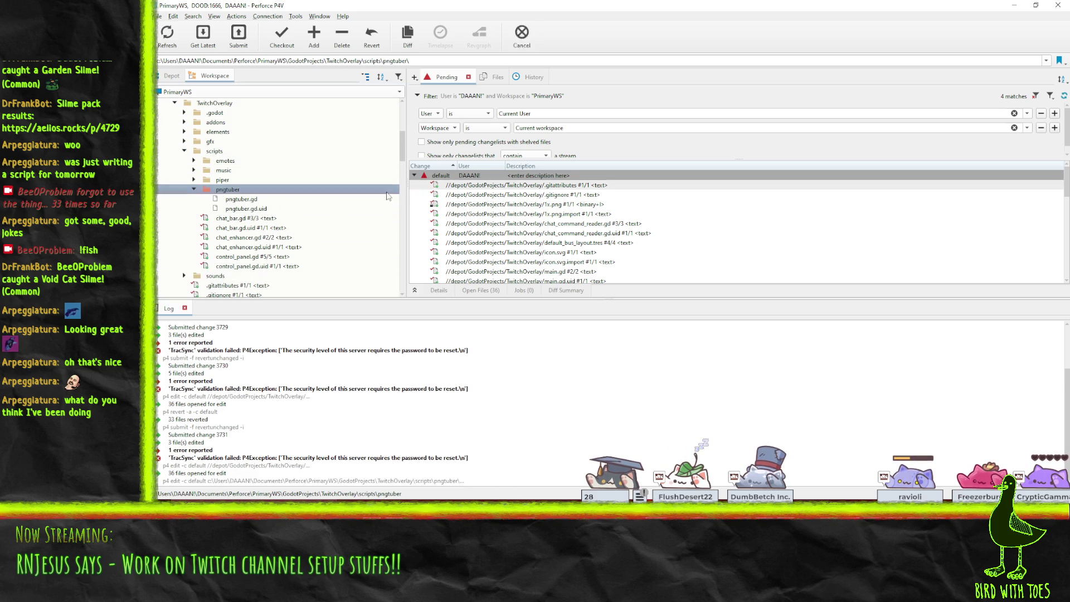
# - Mark pngtuber.tscn for add, then bring up the Twitch Overlay Godot editor
pyautogui.scroll(-6, 254, 211)
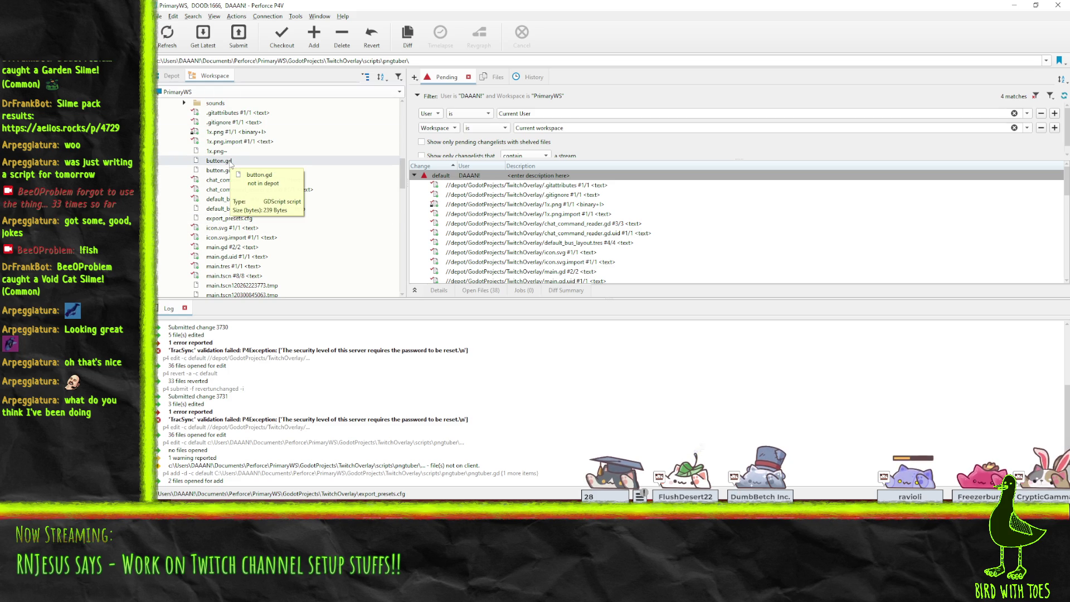
pyautogui.scroll(-1, 296, 240)
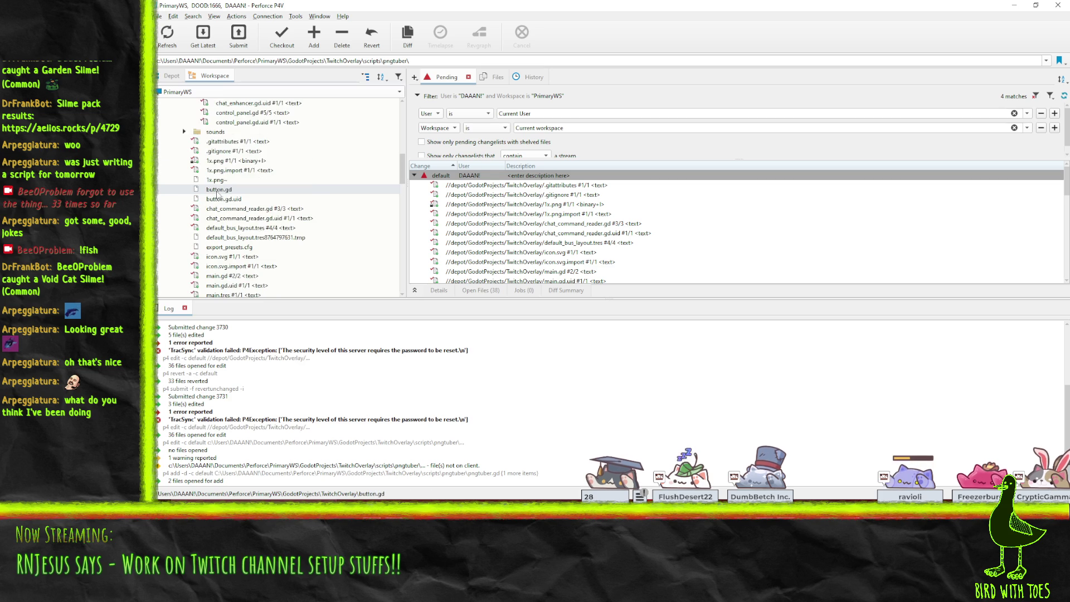
pyautogui.scroll(-4, 223, 195)
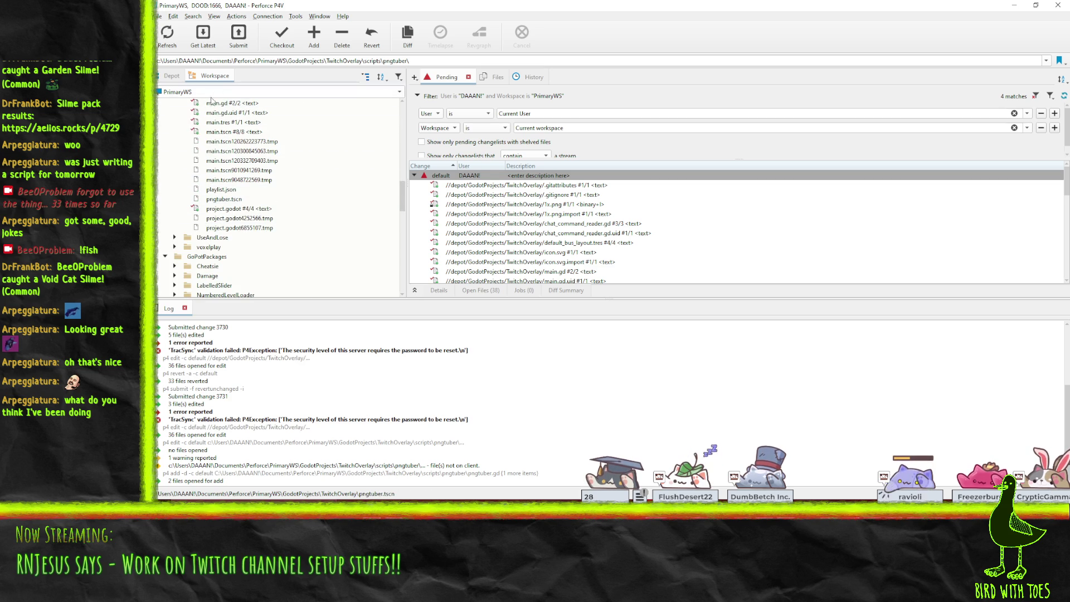
pyautogui.click(228, 199)
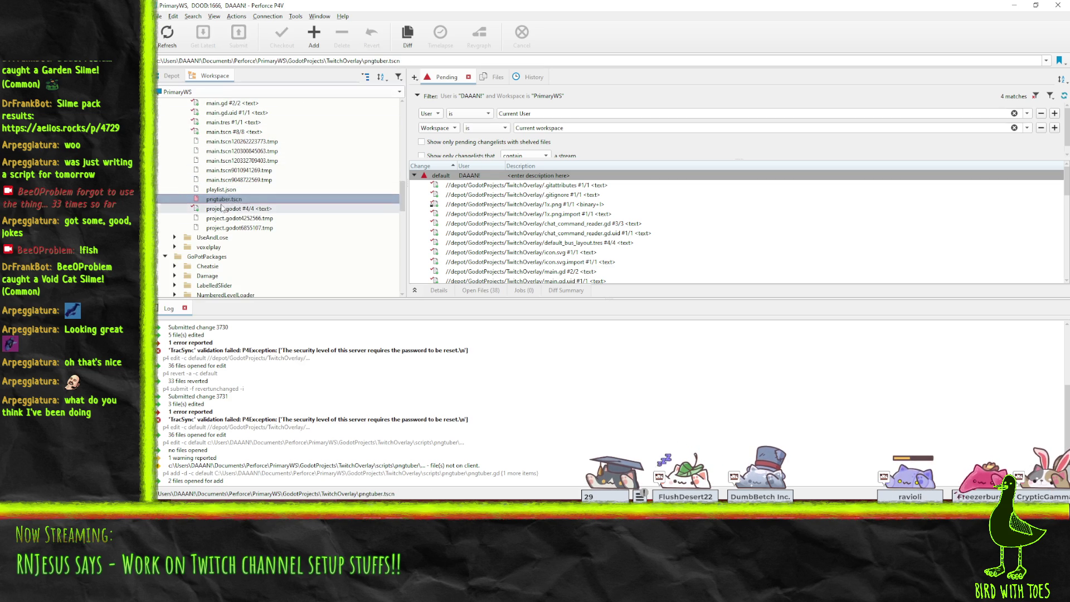
pyautogui.scroll(1, 226, 206)
pyautogui.moveTo(219, 233)
pyautogui.mouseDown()
pyautogui.moveTo(451, 193)
pyautogui.moveTo(443, 184)
pyautogui.mouseUp()
pyautogui.scroll(3, 234, 254)
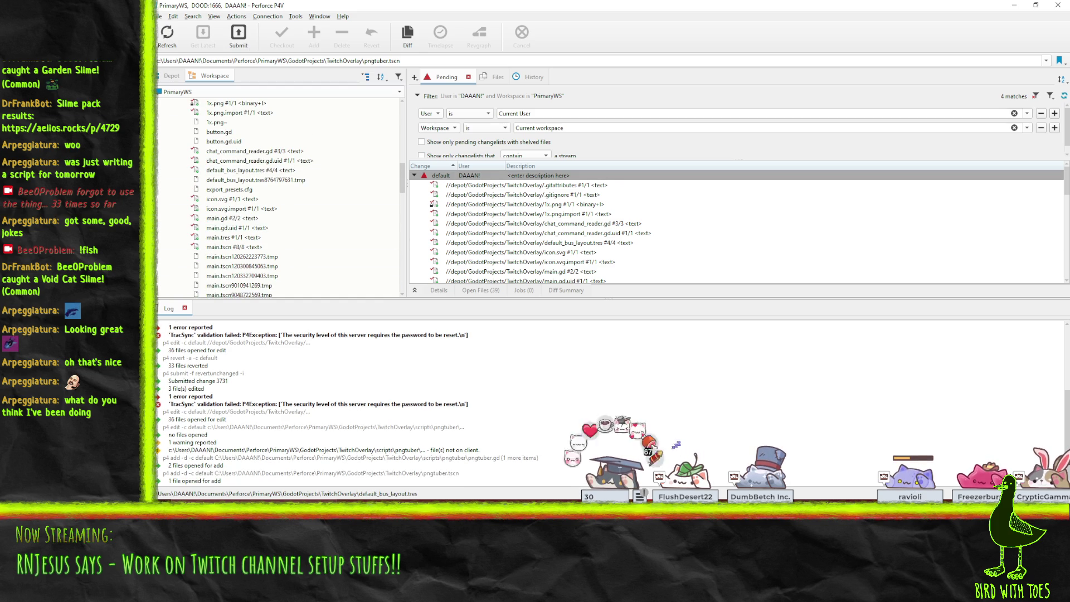
pyautogui.click(897, 520)
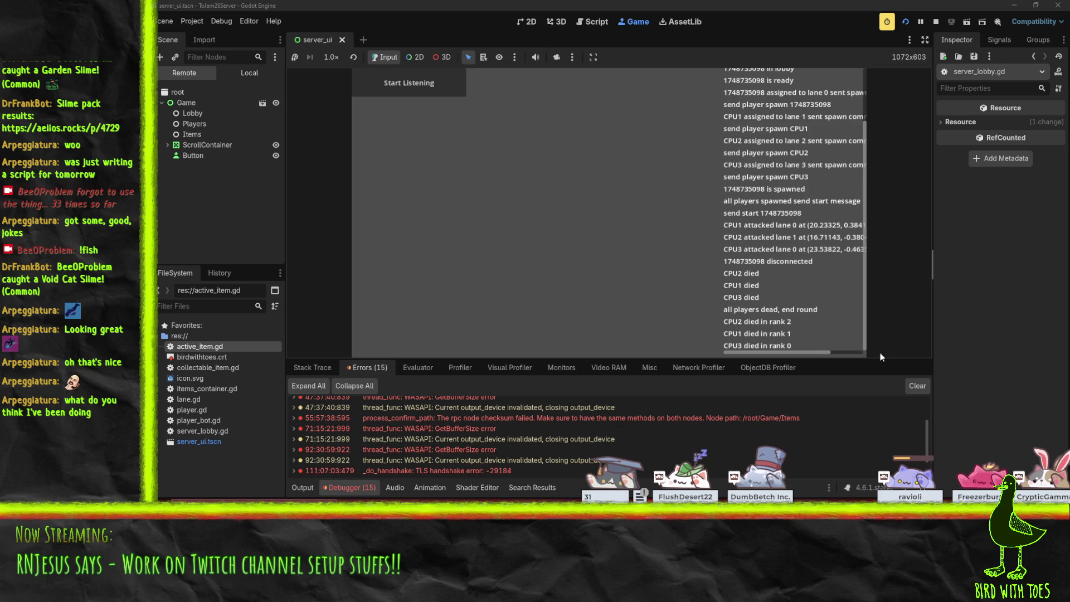
pyautogui.hotkey('alt', 'Tab')
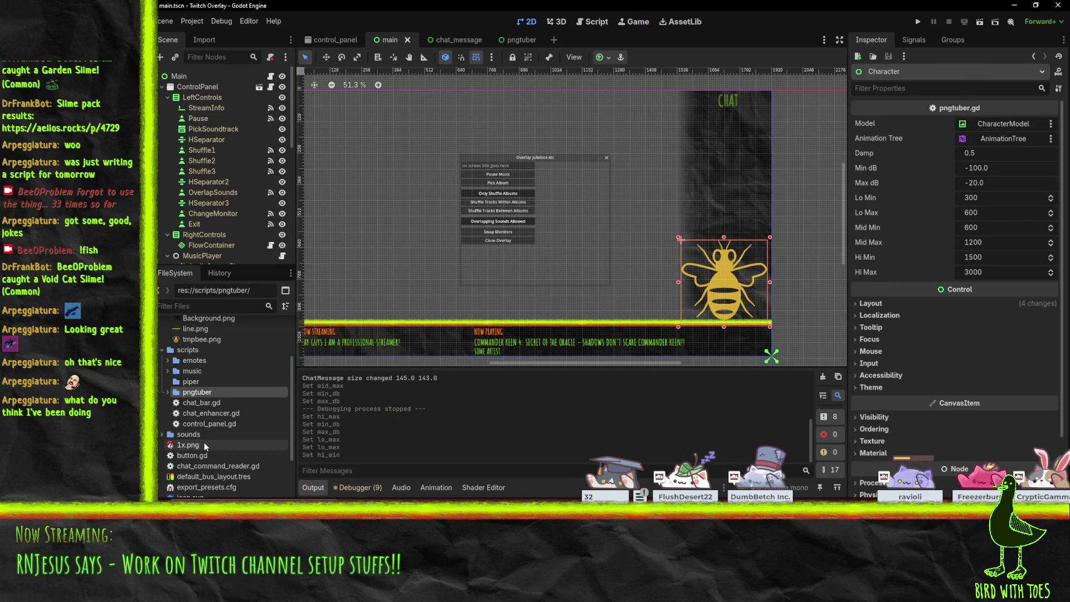
# - Inspect and delete button.gd from the Twitch Overlay project, then return to P4V
pyautogui.doubleClick(195, 455)
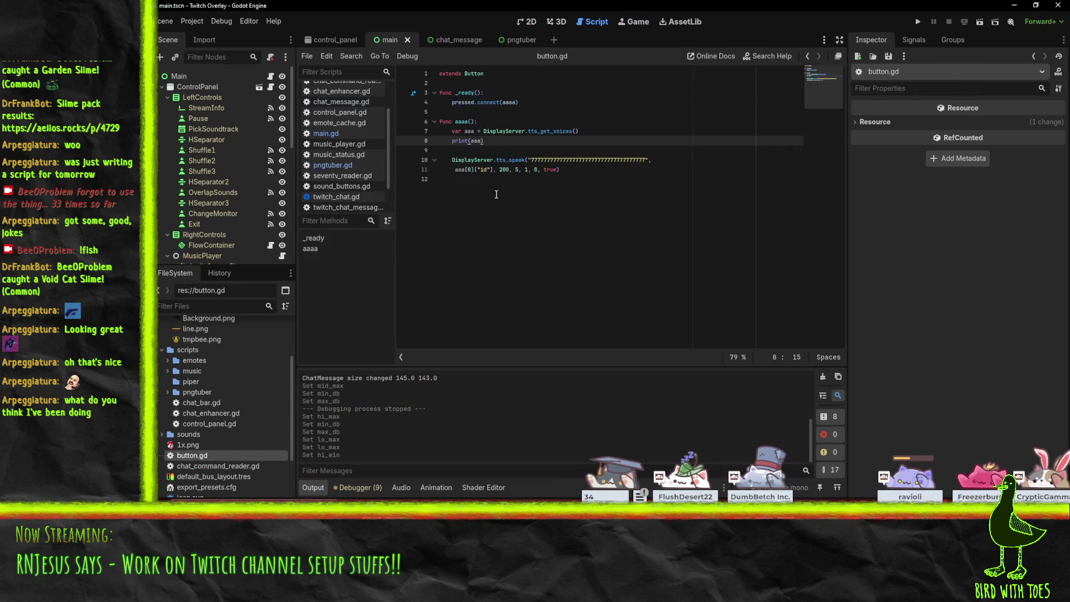
pyautogui.click(614, 183)
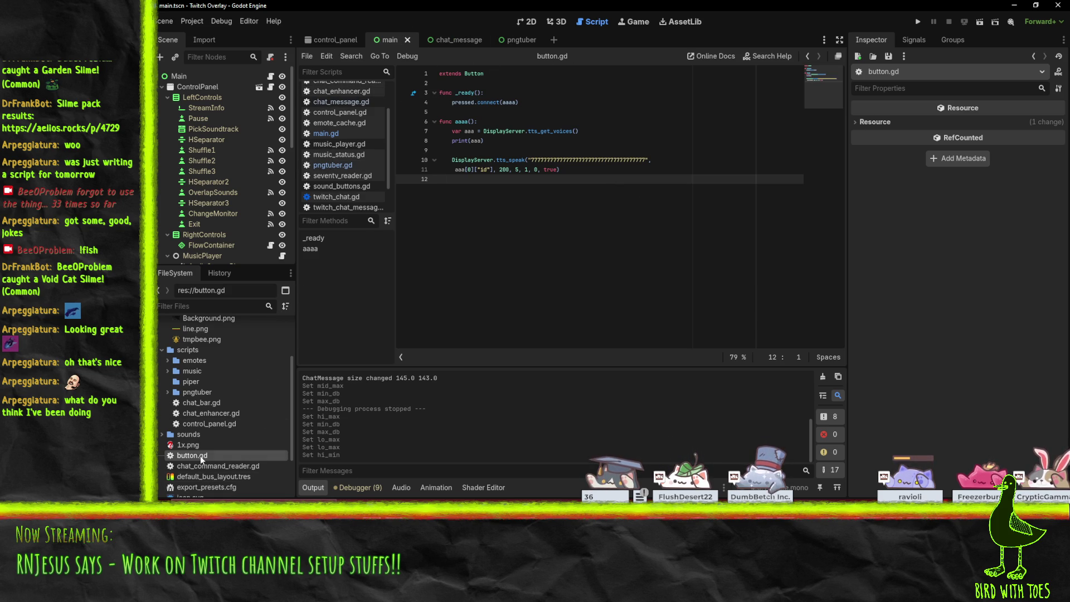
pyautogui.press('Delete')
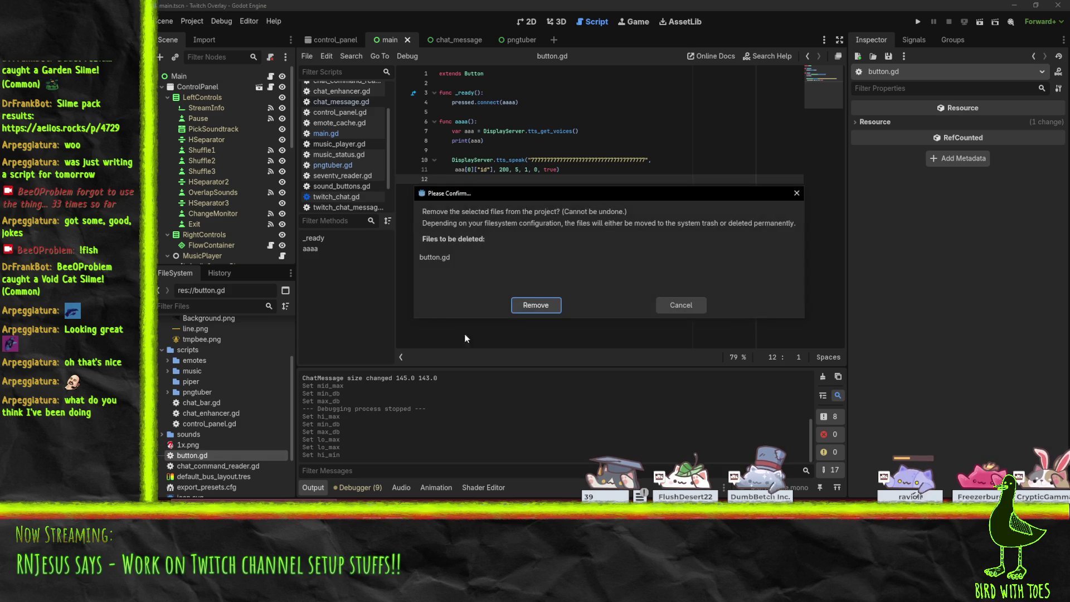
pyautogui.click(538, 302)
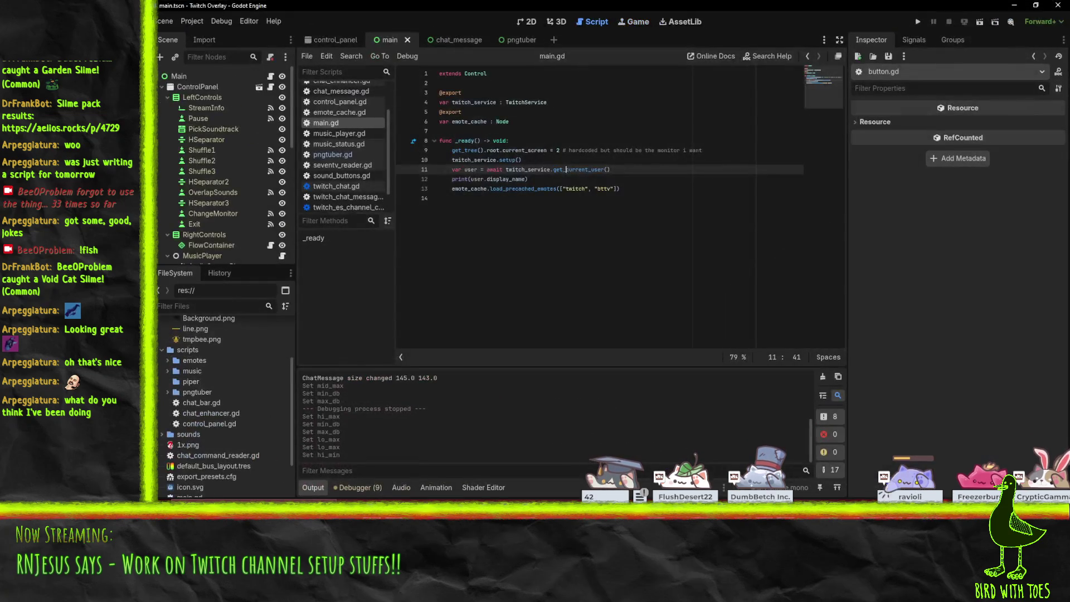
pyautogui.hotkey('alt', 'Tab')
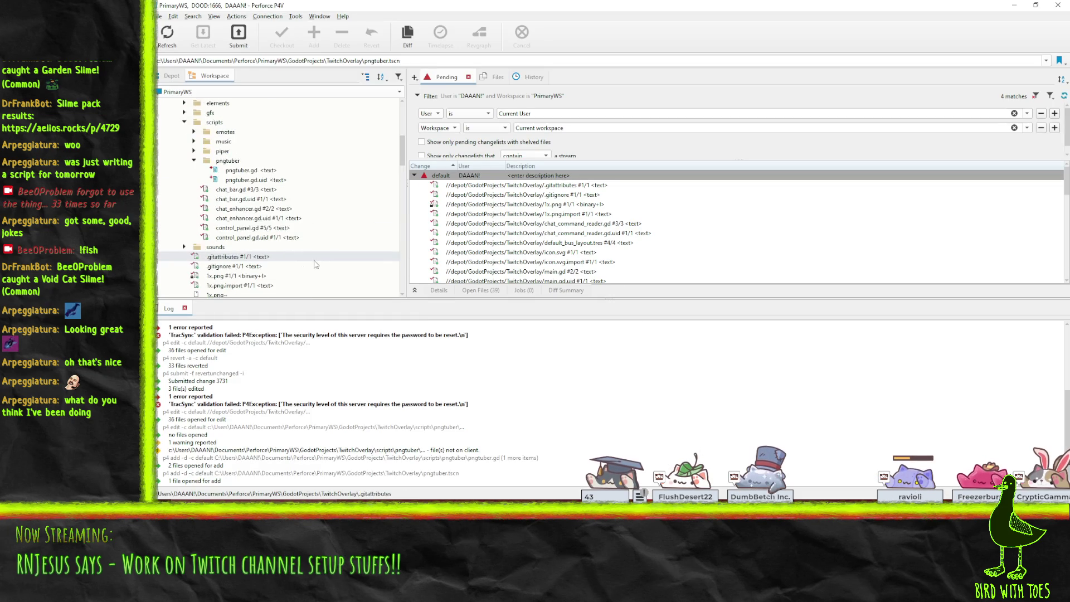
# - Add Background.png, line.png, tmpbee.png and their .import files to the default changelist
pyautogui.scroll(1, 268, 239)
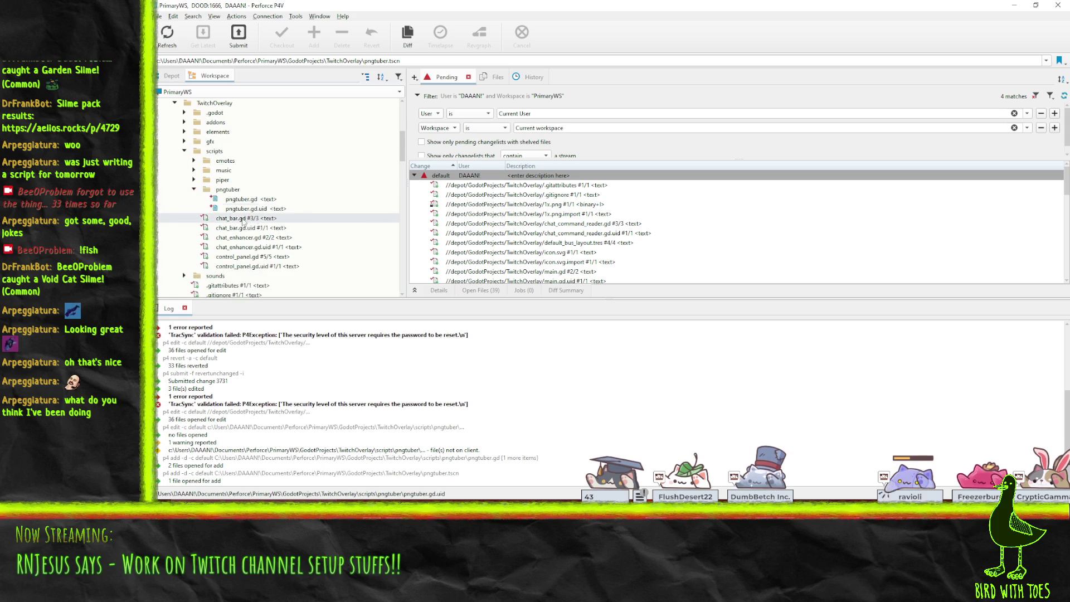
pyautogui.click(193, 179)
pyautogui.click(194, 170)
pyautogui.click(194, 161)
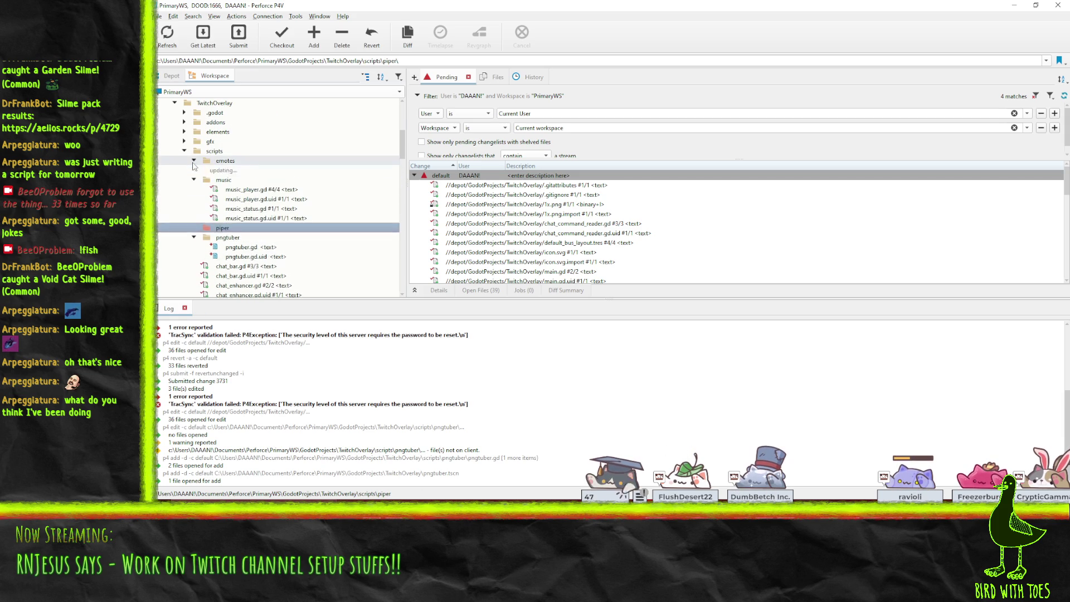
pyautogui.click(184, 151)
pyautogui.click(184, 141)
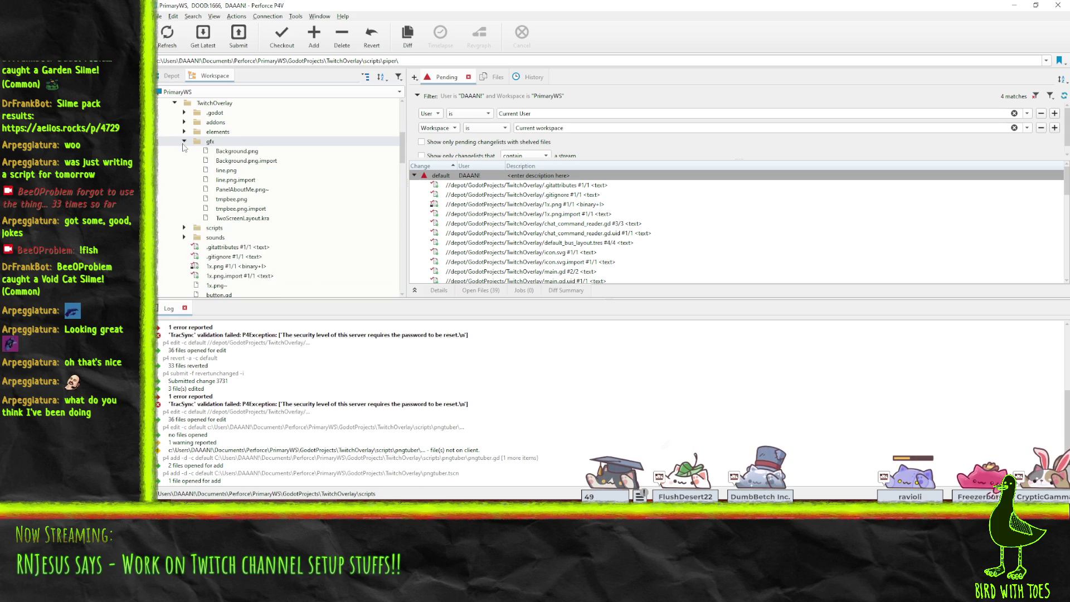
pyautogui.click(237, 151)
pyautogui.keyDown('ctrl'); pyautogui.click(229, 170); pyautogui.keyUp('ctrl')
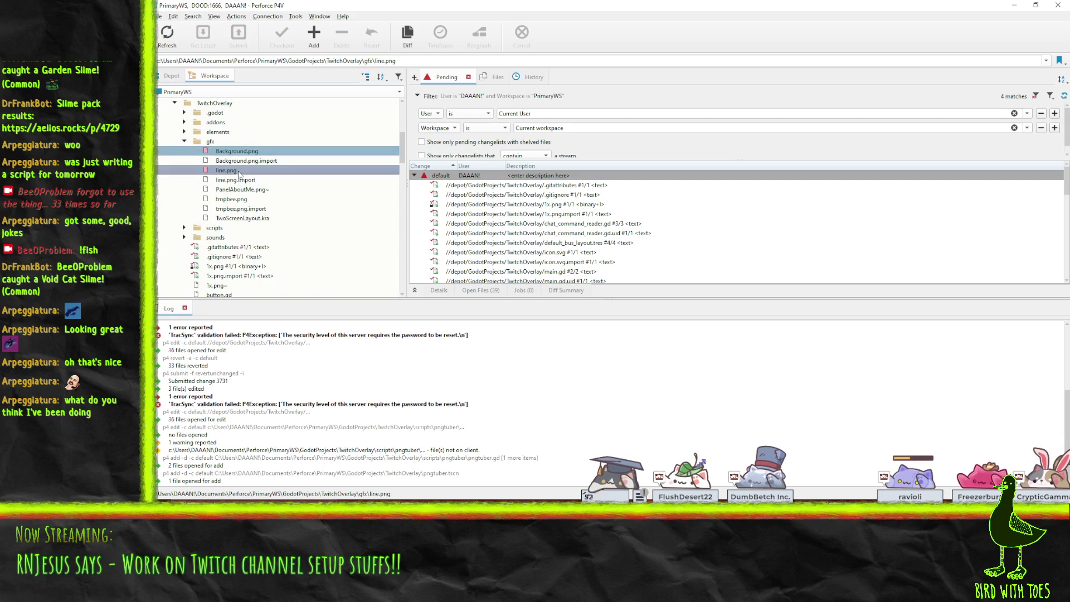
pyautogui.keyDown('ctrl'); pyautogui.click(240, 179); pyautogui.keyUp('ctrl')
pyautogui.keyDown('ctrl'); pyautogui.click(245, 160); pyautogui.keyUp('ctrl')
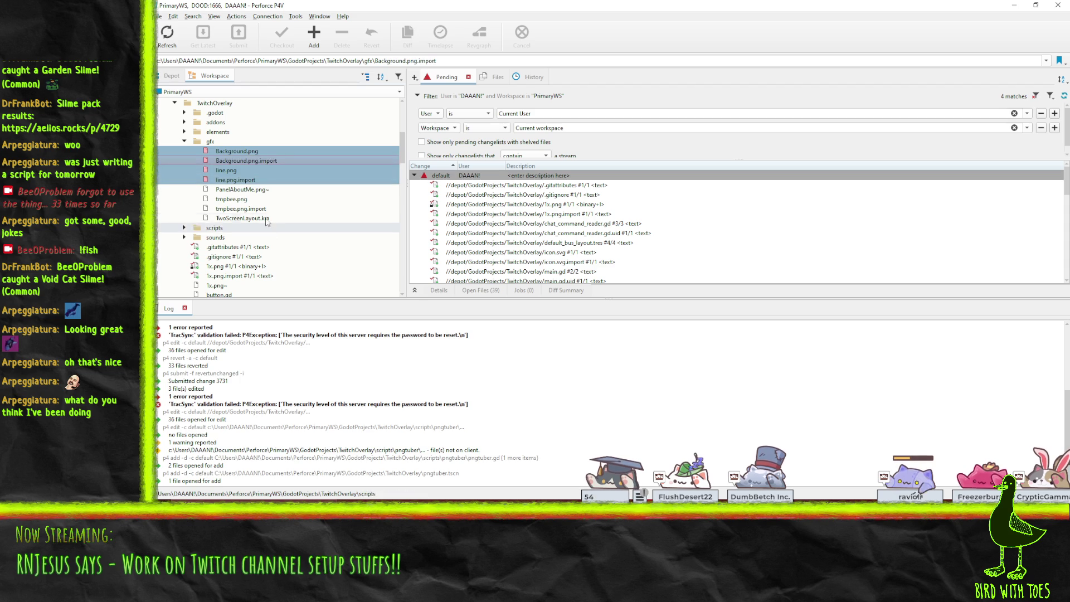
pyautogui.keyDown('ctrl'); pyautogui.click(232, 199); pyautogui.keyUp('ctrl')
pyautogui.keyDown('ctrl'); pyautogui.click(240, 208); pyautogui.keyUp('ctrl')
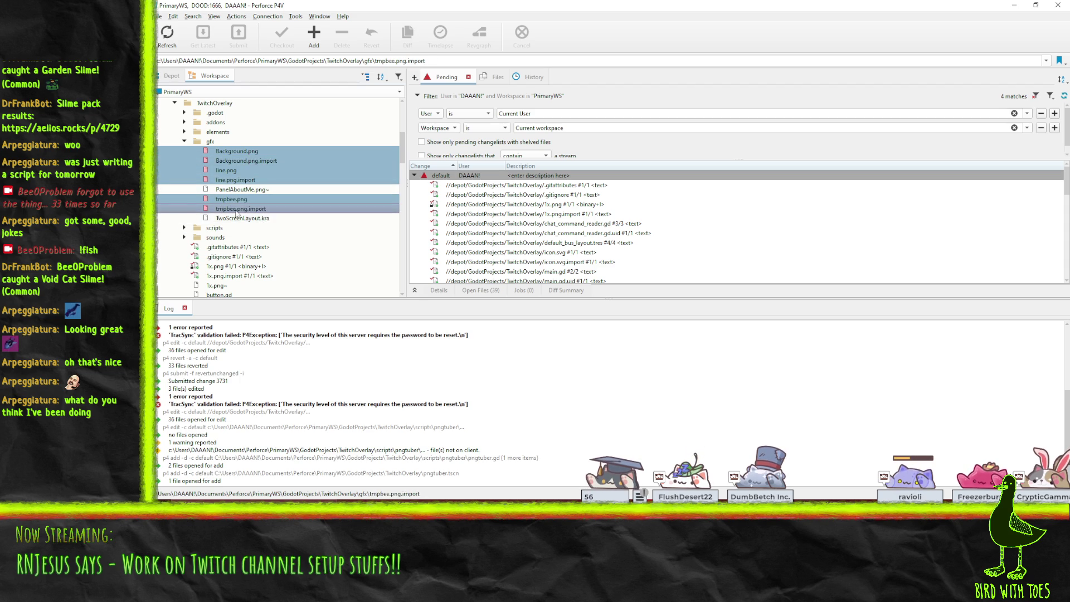
pyautogui.moveTo(228, 153); pyautogui.dragTo(427, 177)
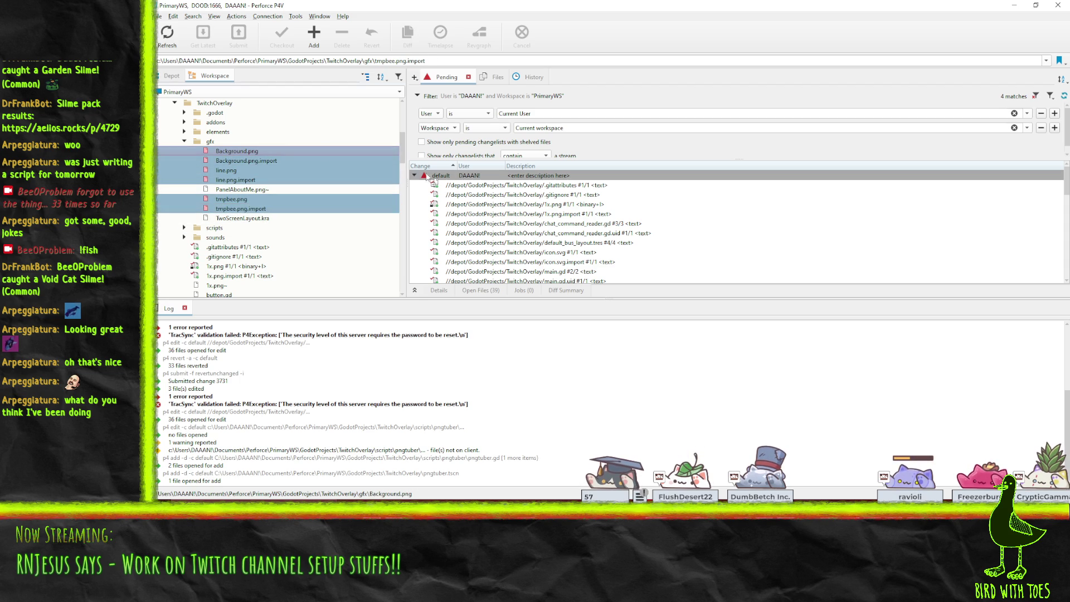
# - Add chat_label_theme.tres, ChatFont.tres, sound_buttons.gd and sound_buttons.gd.uid to the default changelist
pyautogui.click(185, 133)
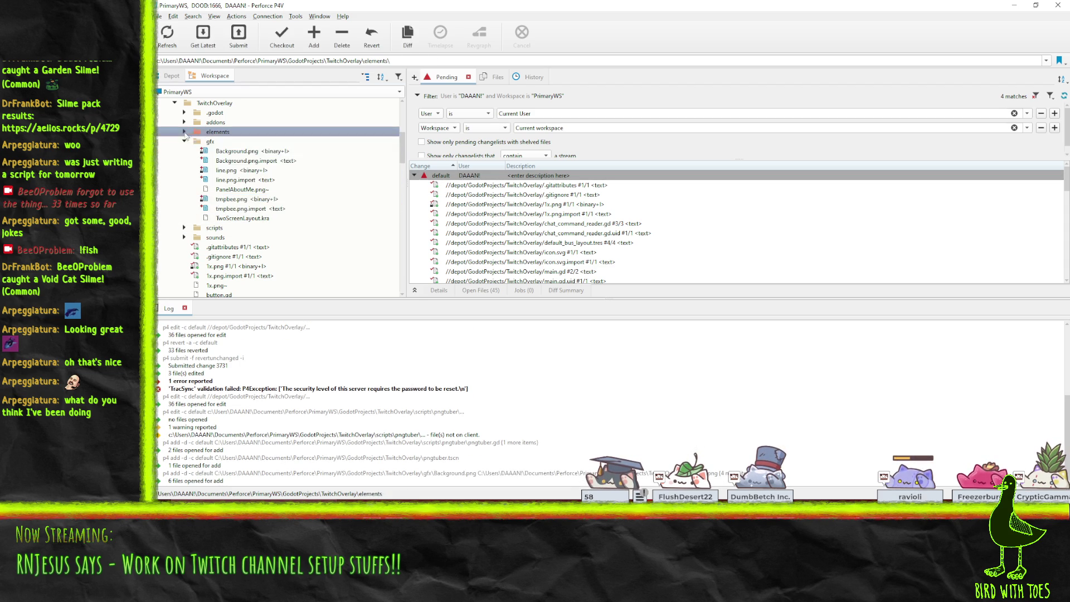
pyautogui.click(185, 132)
pyautogui.click(256, 143)
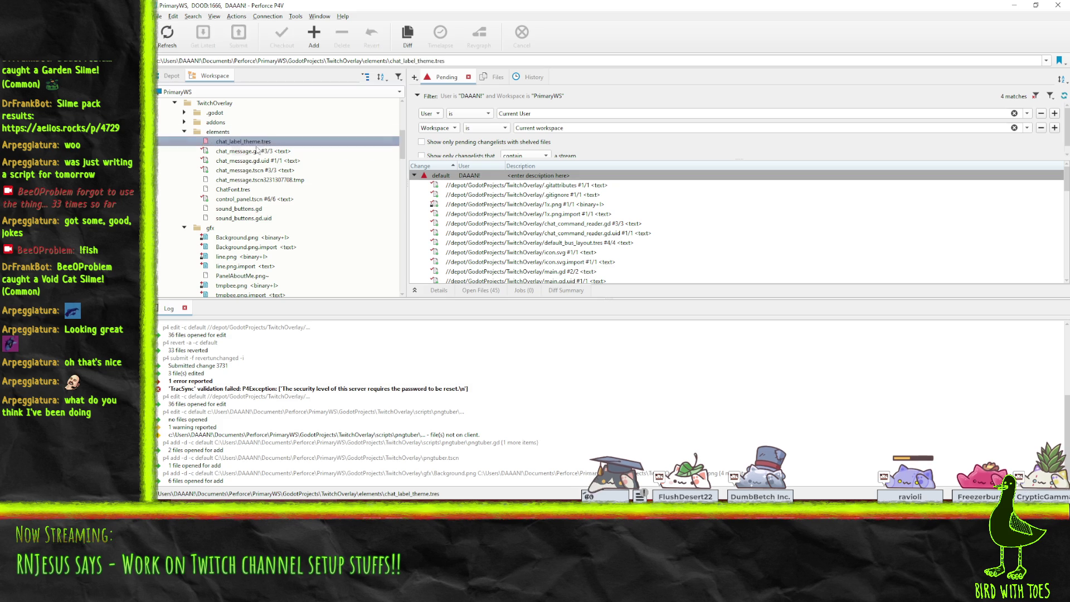
pyautogui.keyDown('ctrl'); pyautogui.click(245, 190); pyautogui.keyUp('ctrl')
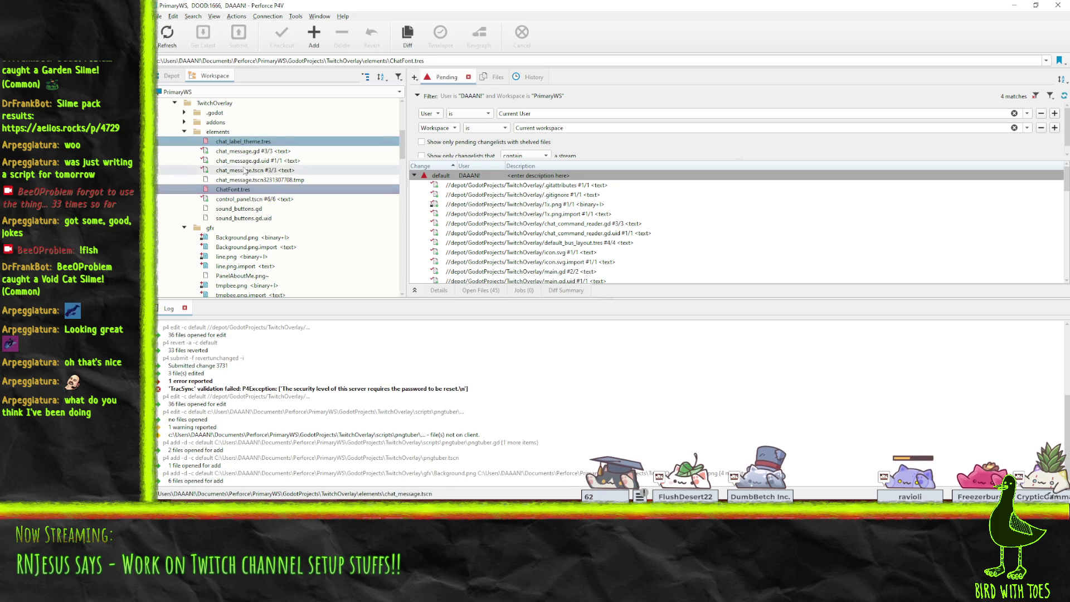
pyautogui.keyDown('ctrl'); pyautogui.click(254, 209); pyautogui.keyUp('ctrl')
pyautogui.keyDown('ctrl'); pyautogui.click(262, 219); pyautogui.keyUp('ctrl')
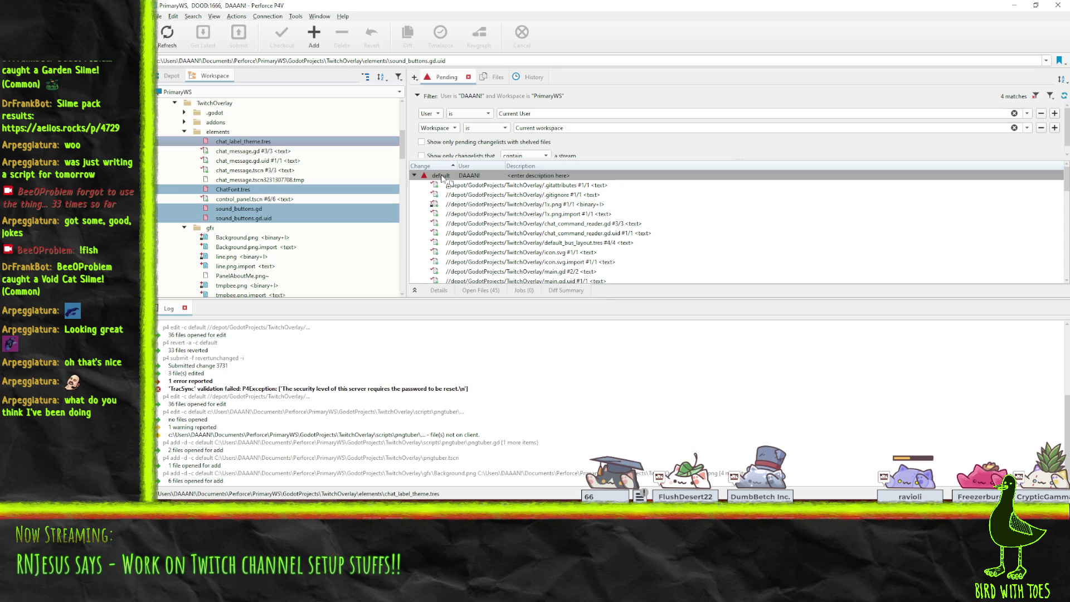
pyautogui.moveTo(442, 177); pyautogui.dragTo(442, 177)
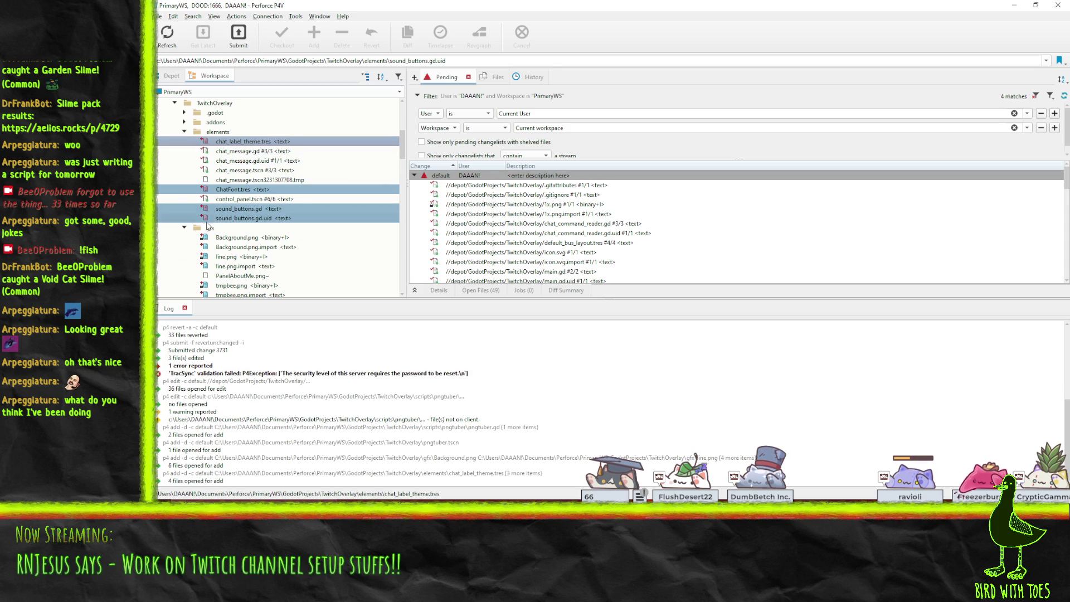
# - Revert the two sound_buttons files and minimize Perforce P4V
pyautogui.click(185, 123)
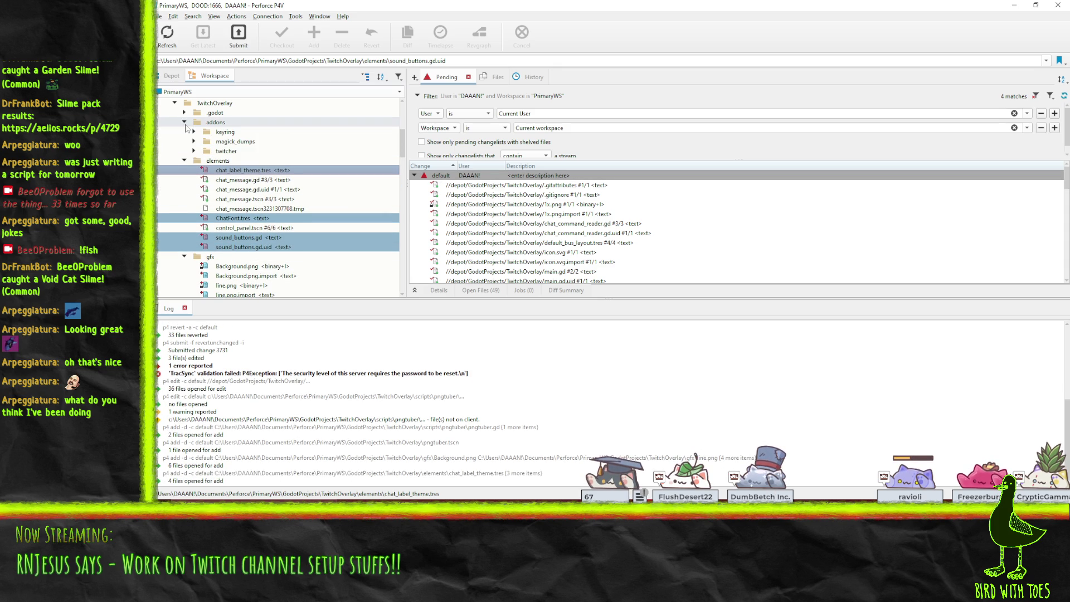
pyautogui.click(184, 122)
pyautogui.click(273, 211)
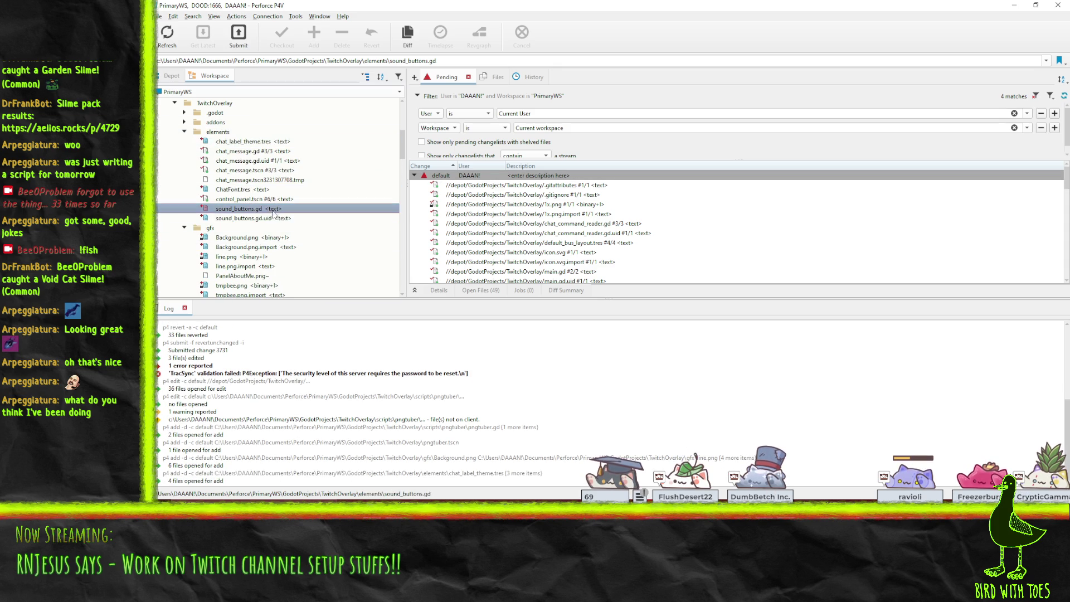
pyautogui.keyDown('shift'); pyautogui.click(260, 219); pyautogui.keyUp('shift')
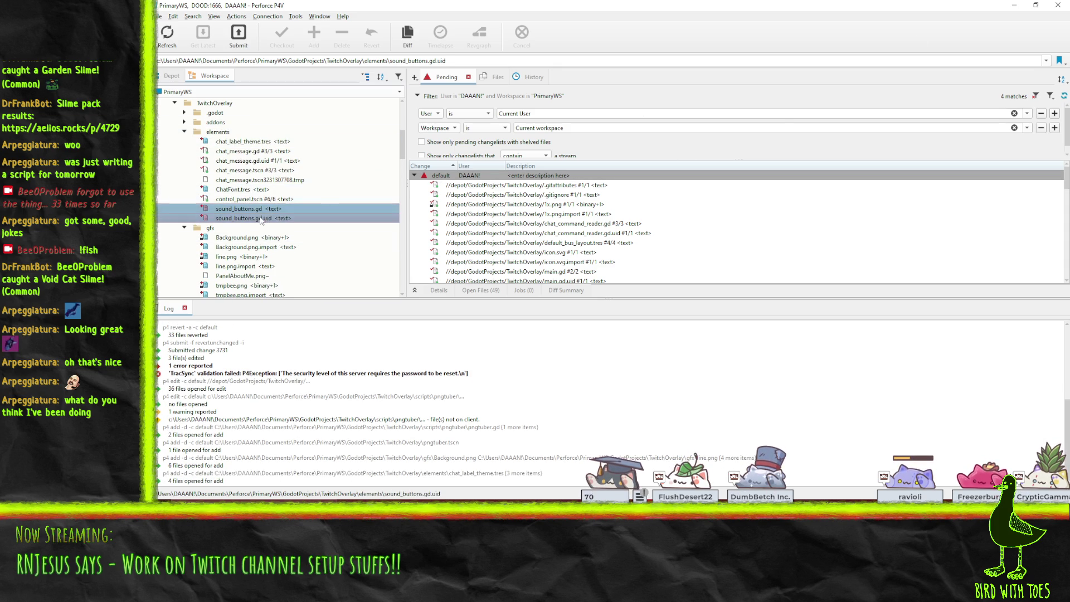
pyautogui.rightClick(260, 217)
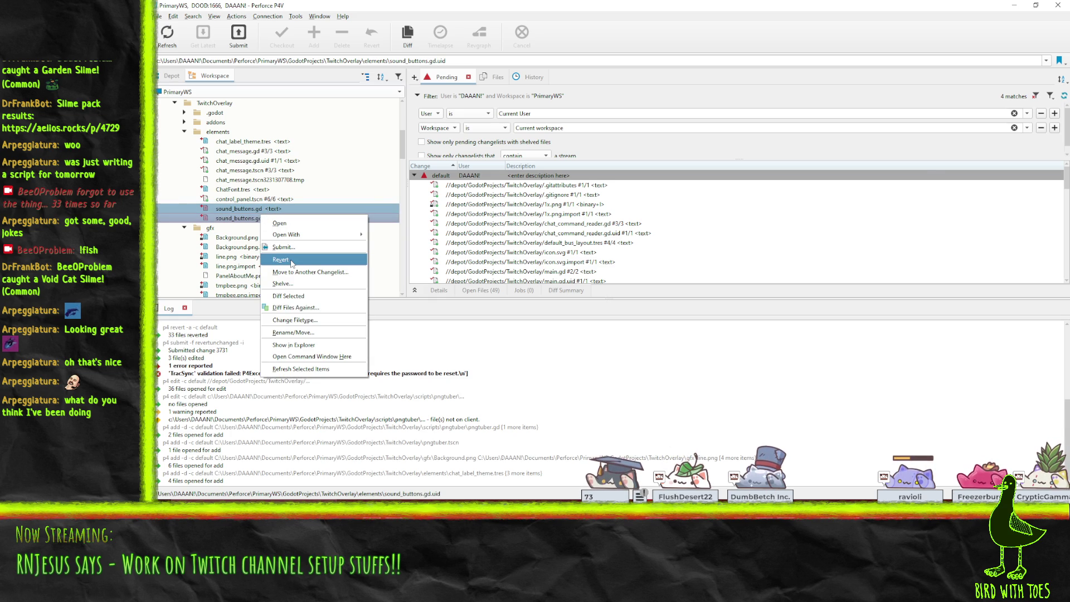
pyautogui.click(291, 261)
pyautogui.click(866, 362)
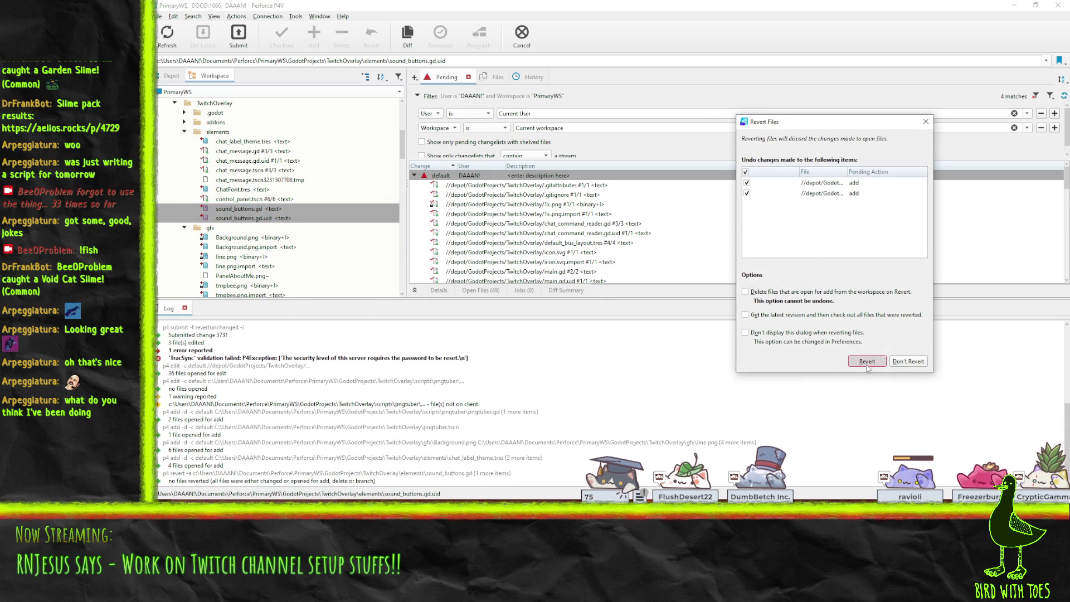
pyautogui.click(1016, 7)
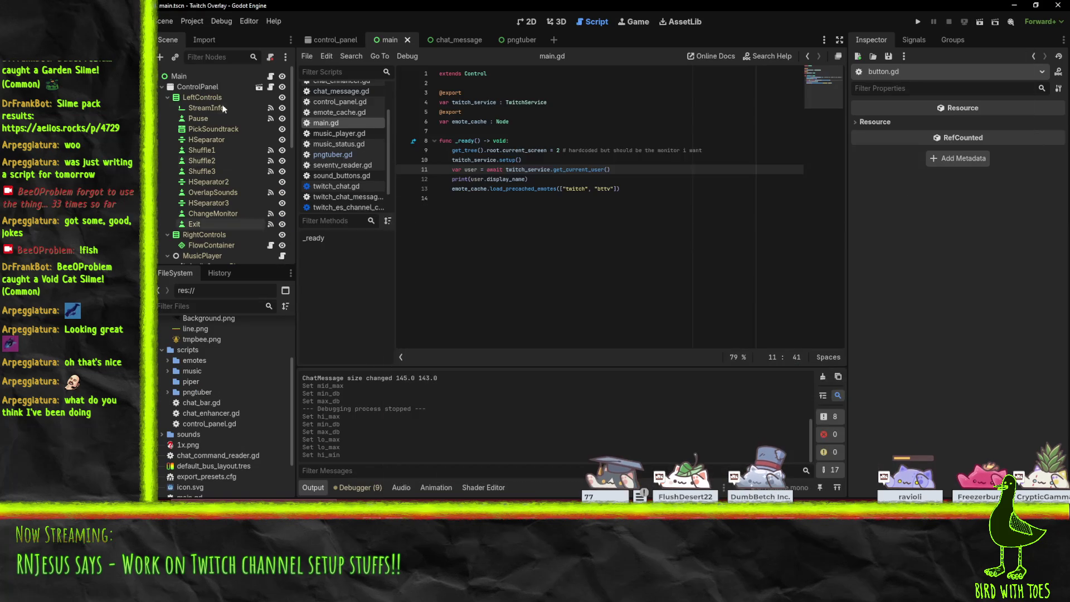
# - Move sound_buttons.gd from elements into the scripts folder and minimize the Twitch Overlay editor
pyautogui.scroll(-1, 201, 385)
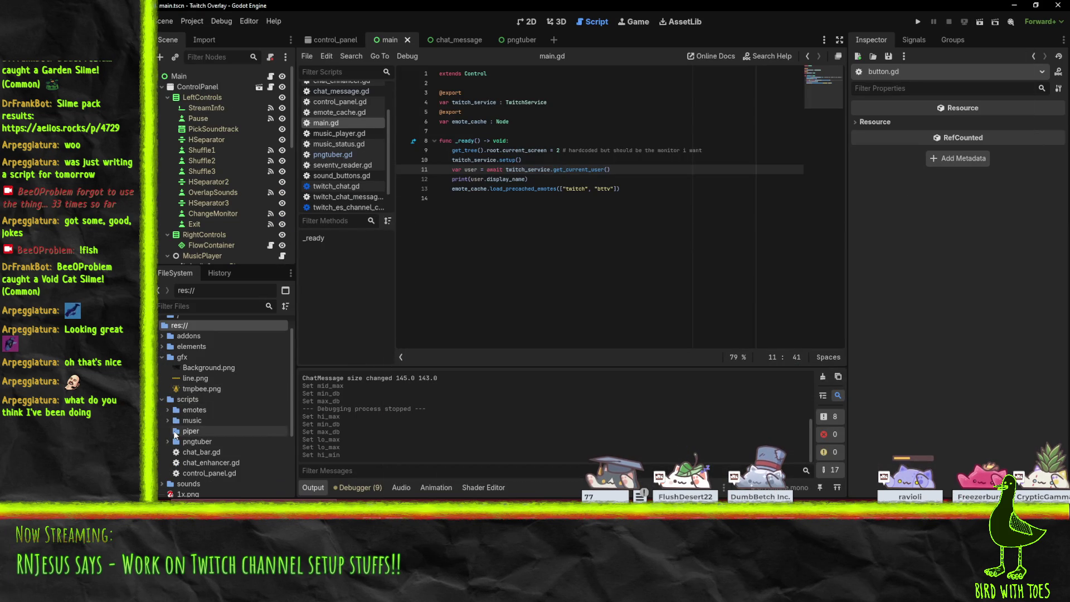
pyautogui.click(162, 346)
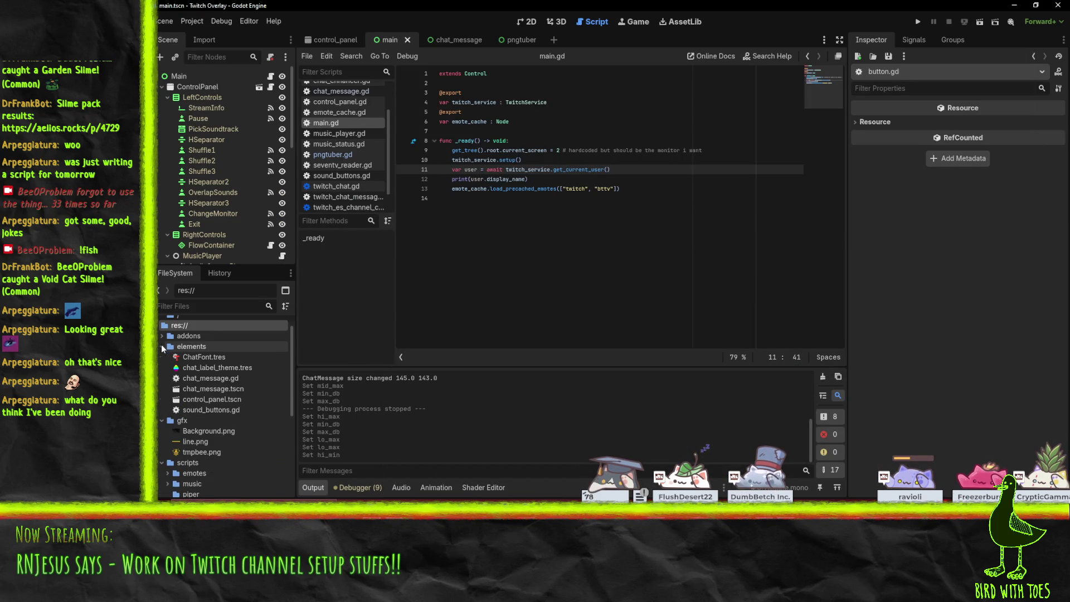
pyautogui.doubleClick(206, 410)
pyautogui.scroll(-3, 214, 391)
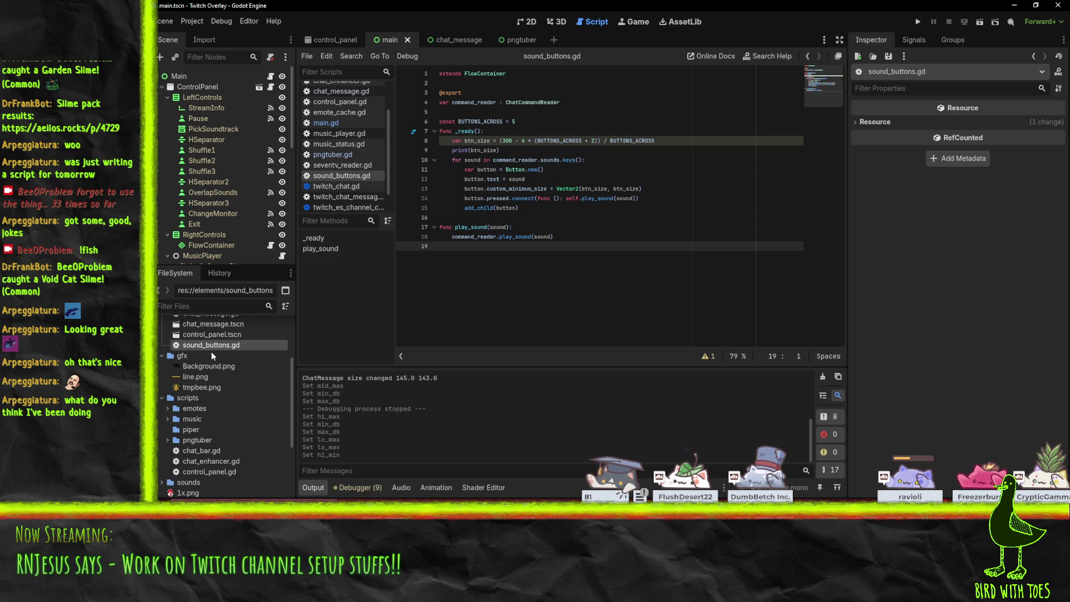
pyautogui.moveTo(212, 352)
pyautogui.mouseDown()
pyautogui.moveTo(234, 445)
pyautogui.moveTo(175, 413)
pyautogui.moveTo(177, 399)
pyautogui.mouseUp()
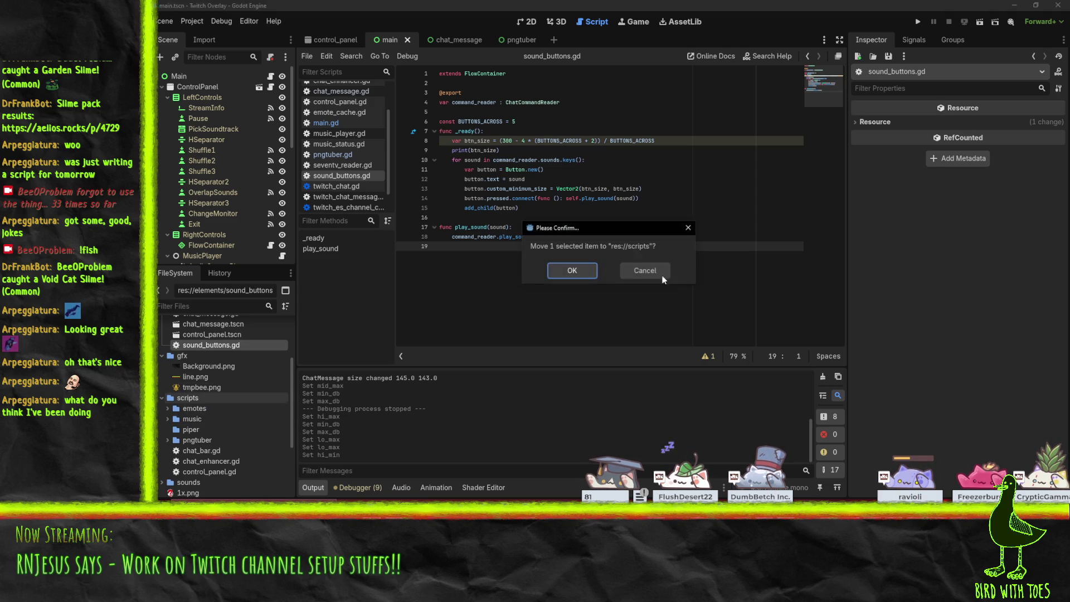
pyautogui.click(570, 272)
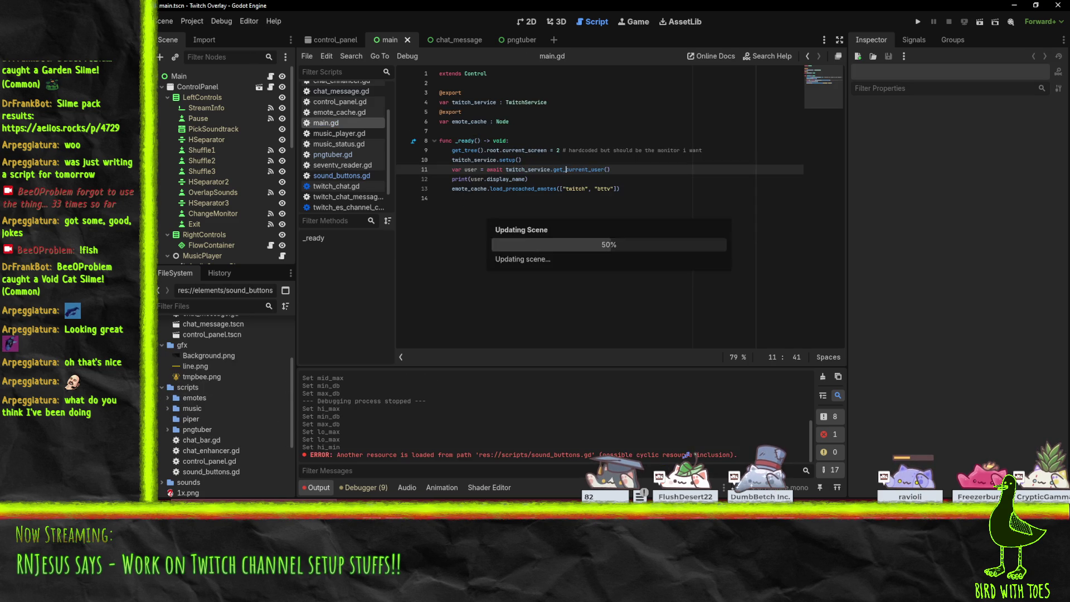
pyautogui.click(1012, 6)
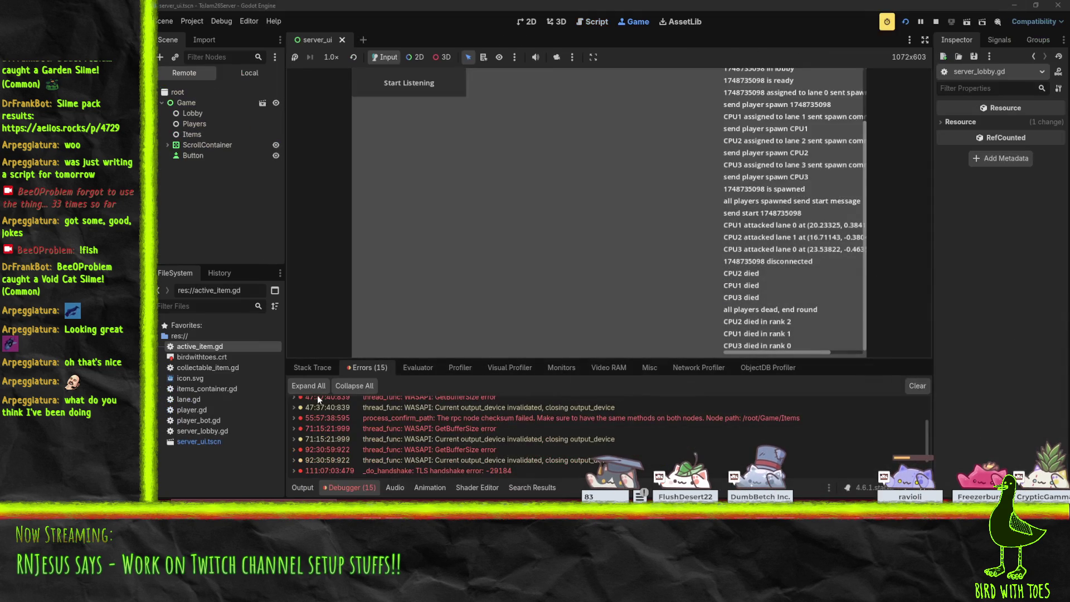
# - Open scripts/sound_buttons.gd and sound_buttons.gd.uid for add in the default changelist
pyautogui.click(683, 519)
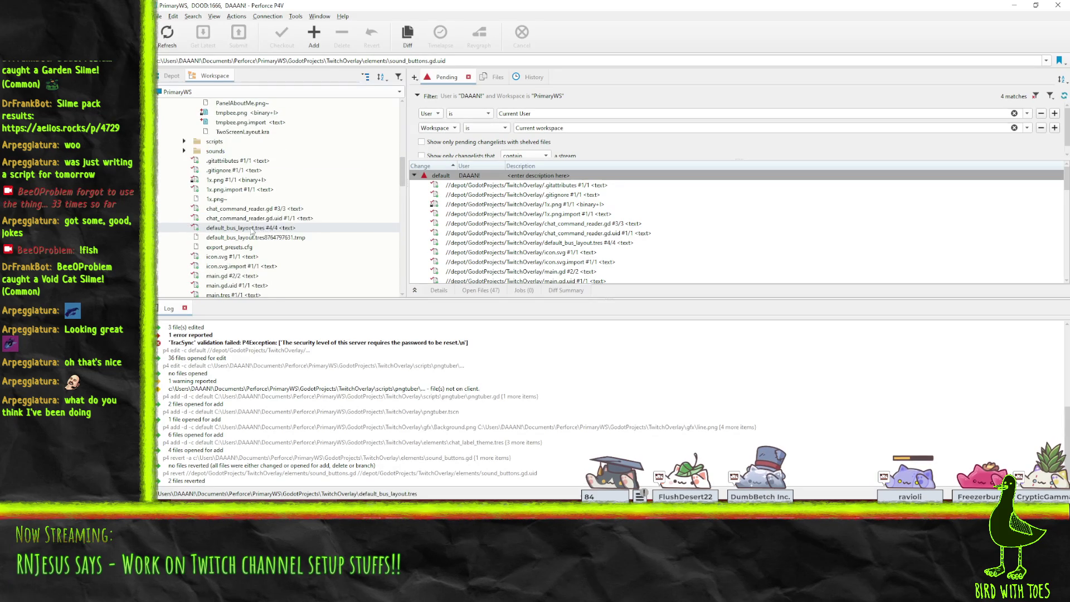
pyautogui.scroll(1, 262, 212)
pyautogui.click(273, 161)
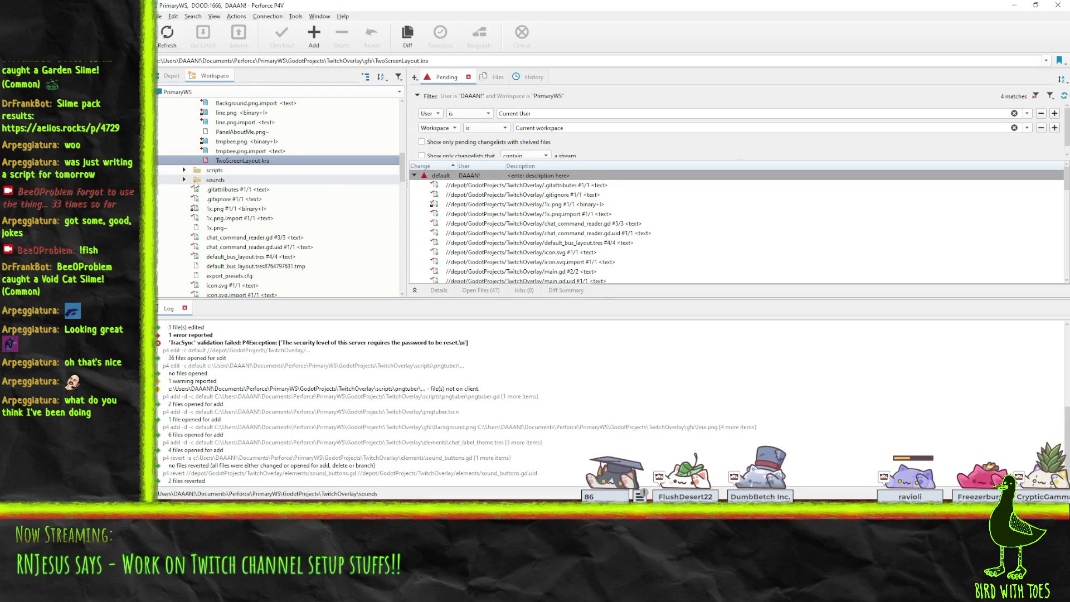
pyautogui.doubleClick(275, 179)
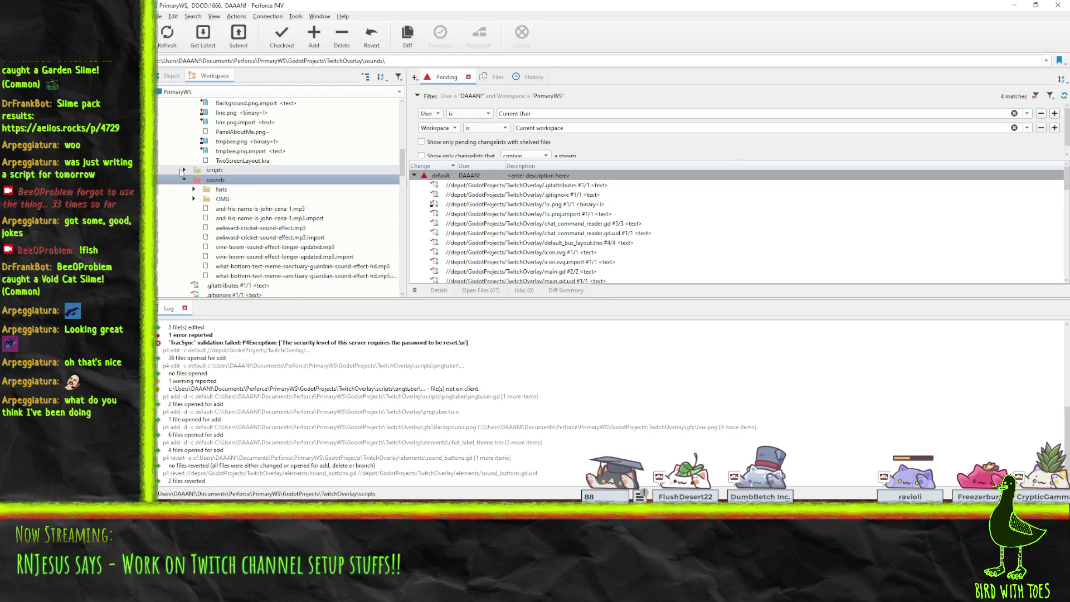
pyautogui.click(184, 170)
pyautogui.scroll(1, 297, 258)
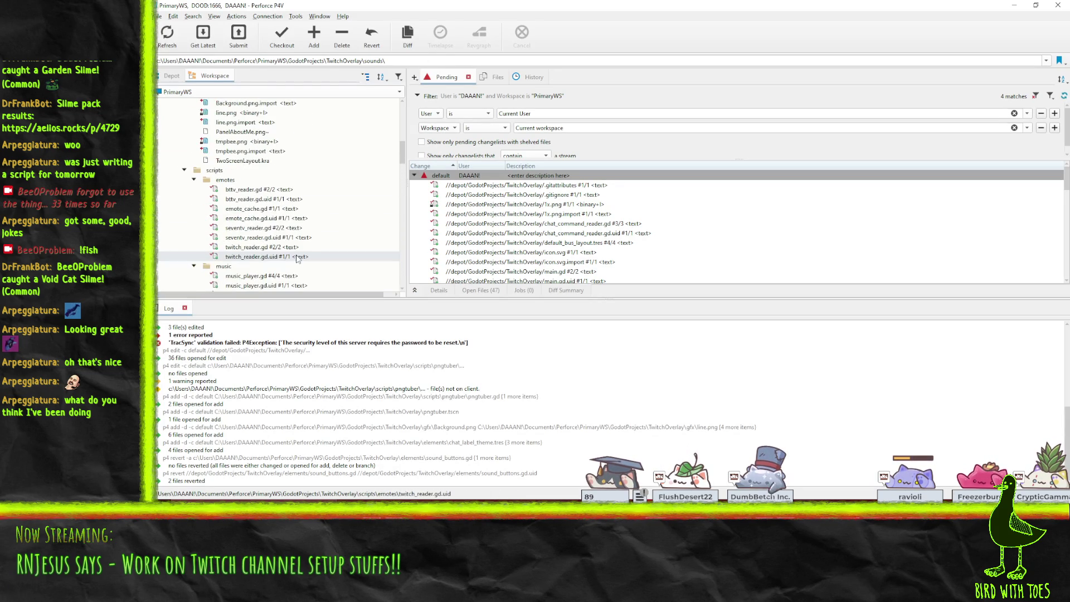
pyautogui.click(263, 228)
pyautogui.press('Left')
pyautogui.press('Left')
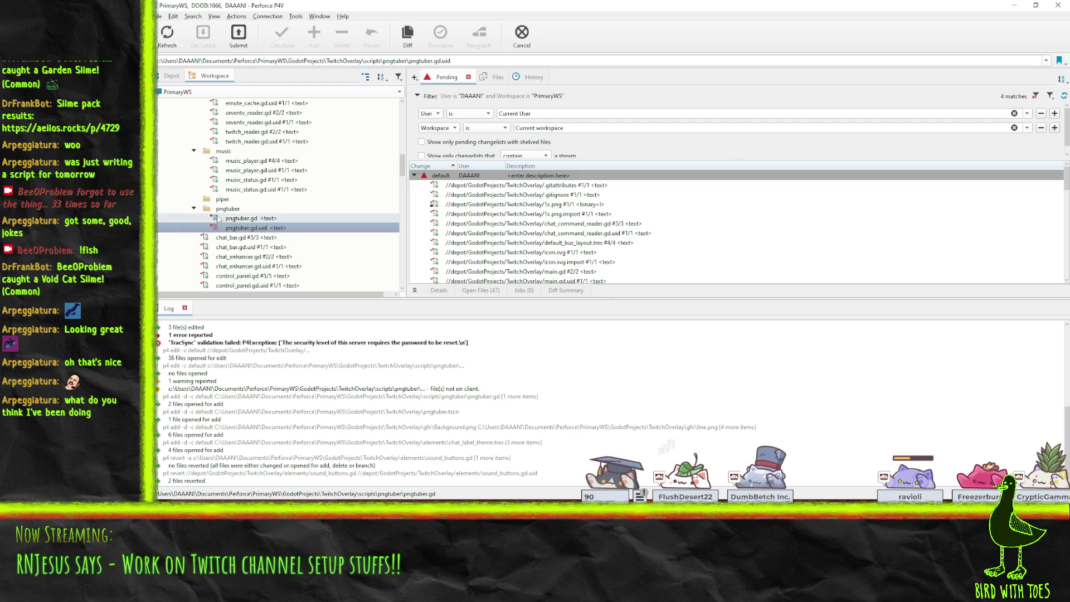
pyautogui.press('Down')
pyautogui.press('Down')
pyautogui.press('Down')
pyautogui.keyDown('shift'); pyautogui.click(246, 247); pyautogui.keyUp('shift')
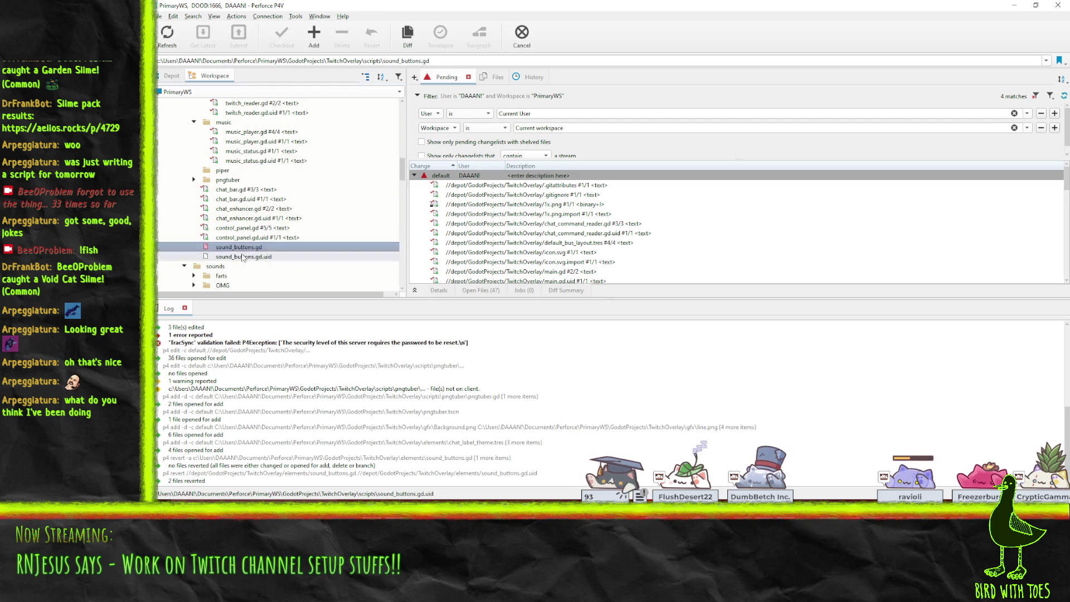
pyautogui.moveTo(245, 247); pyautogui.dragTo(258, 246)
pyautogui.moveTo(446, 177); pyautogui.dragTo(446, 177)
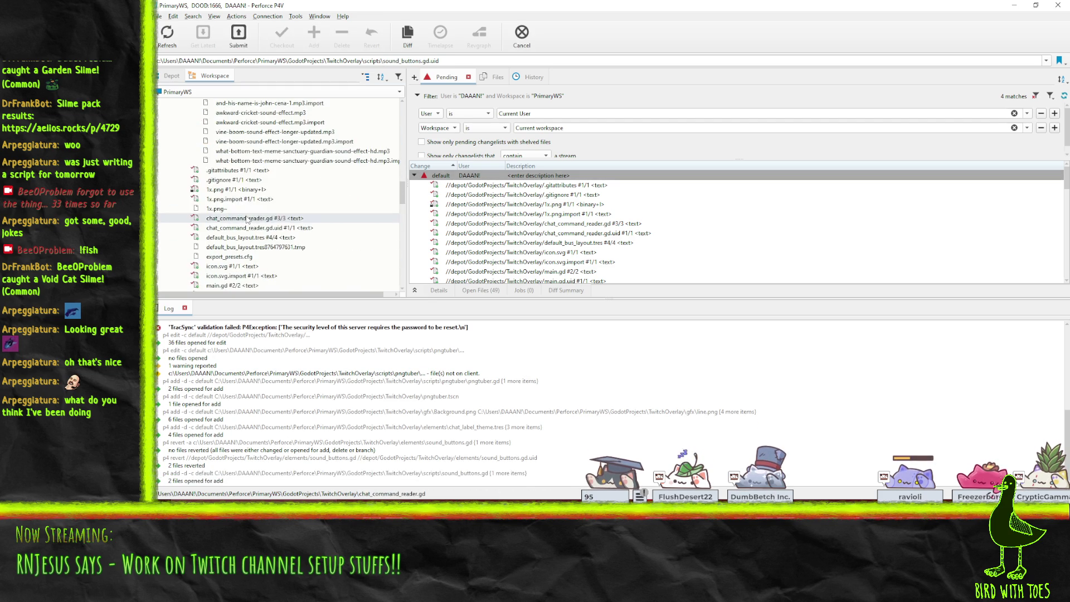
pyautogui.scroll(-6, 262, 253)
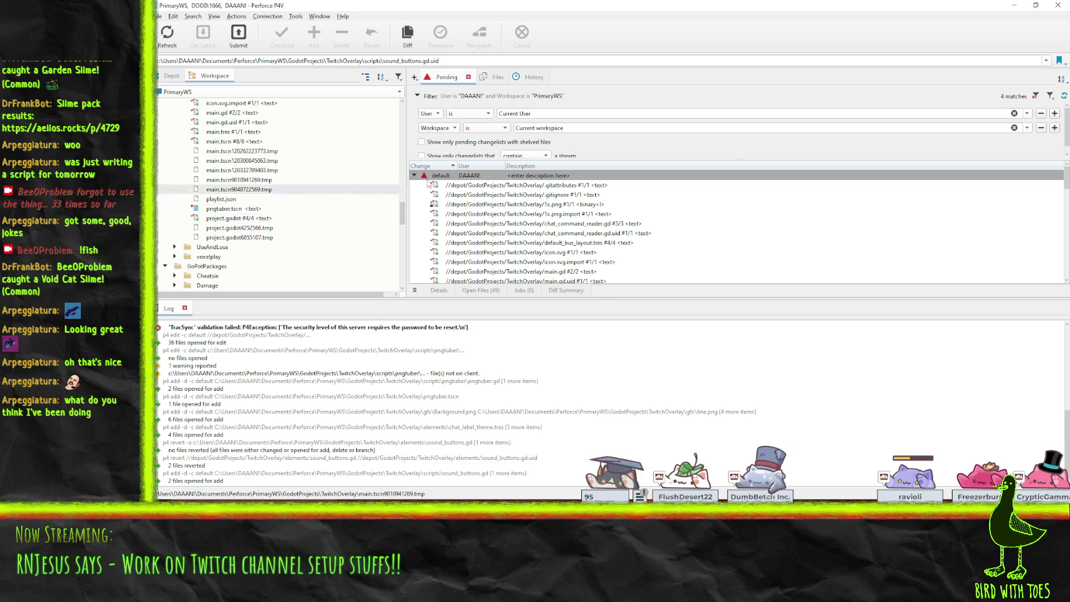
# - Revert unchanged files, then start submitting the 14 remaining files with description 'Twitch Overlay - HOW DID I FORGET TO COMMIT ALL THIS?!'
pyautogui.rightClick(443, 176)
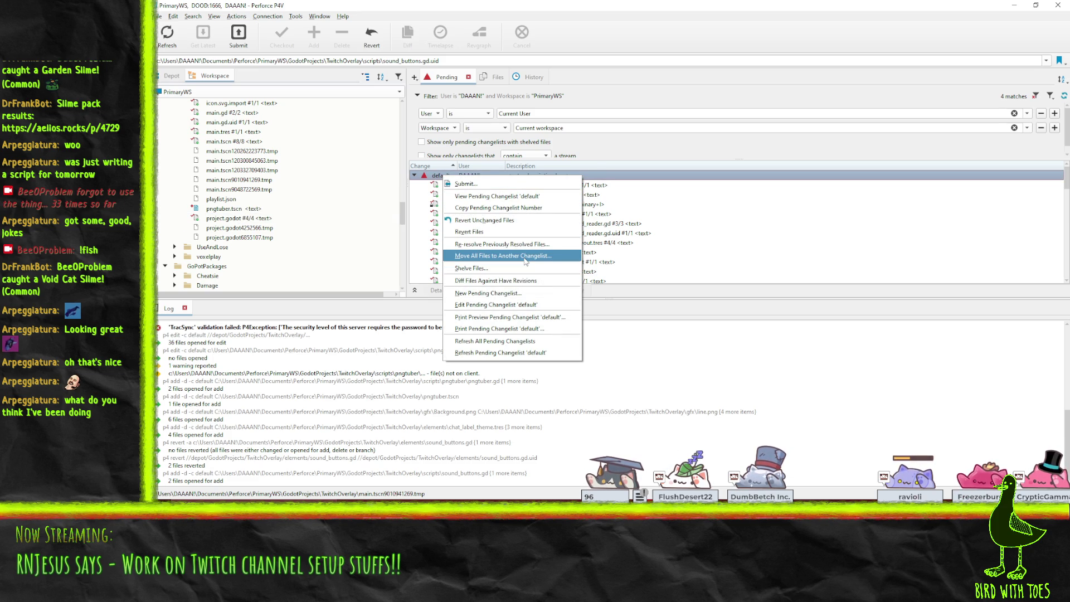
pyautogui.click(513, 221)
pyautogui.rightClick(489, 176)
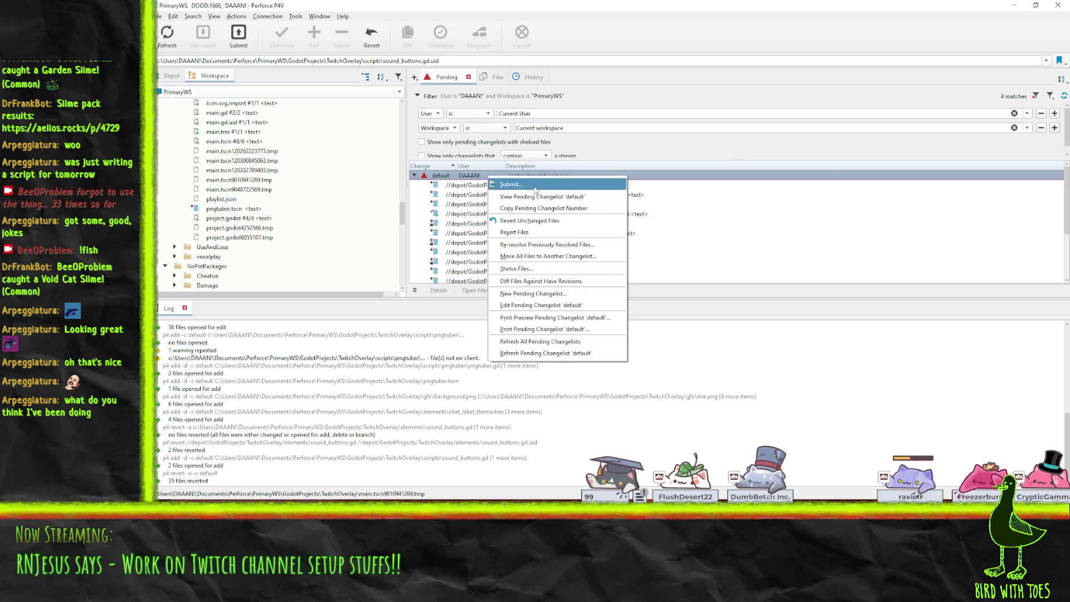
pyautogui.click(535, 189)
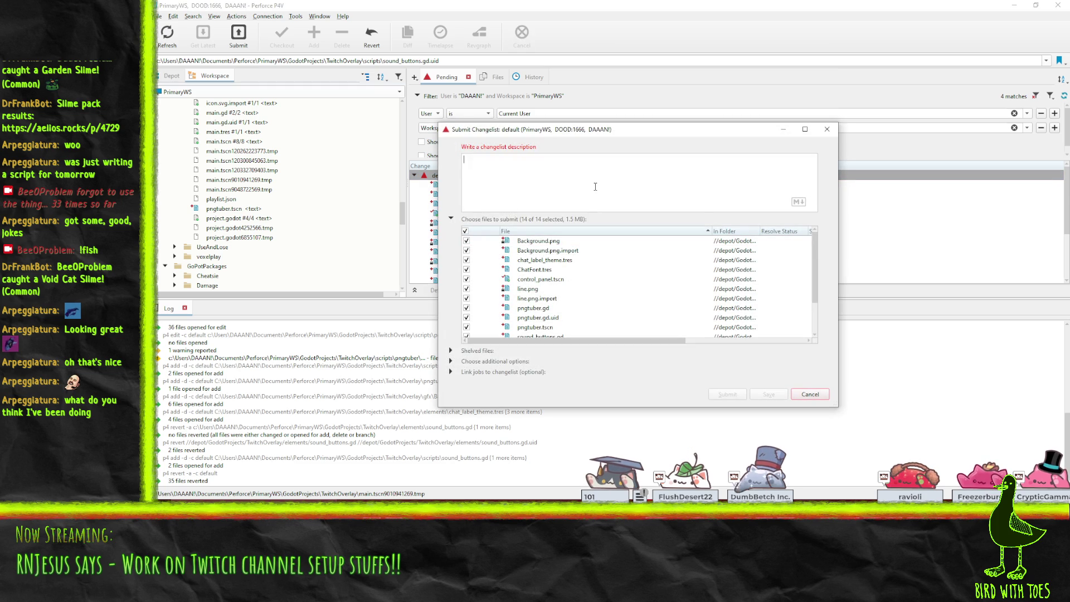
pyautogui.write('Twitch Overlay - HOW DID I FORGET TO COMMIT ALL THIS?!')
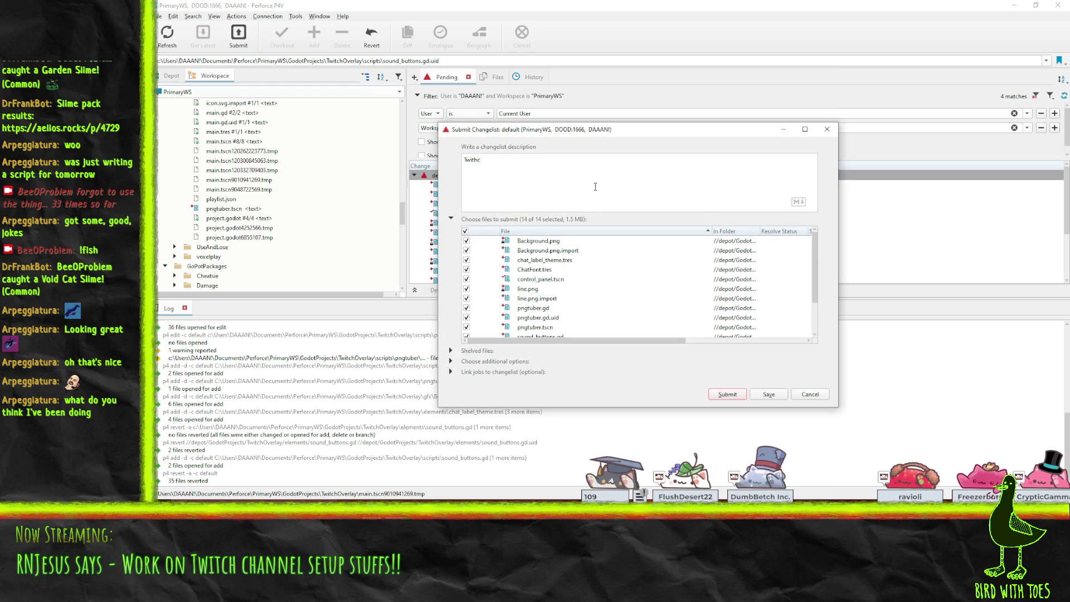
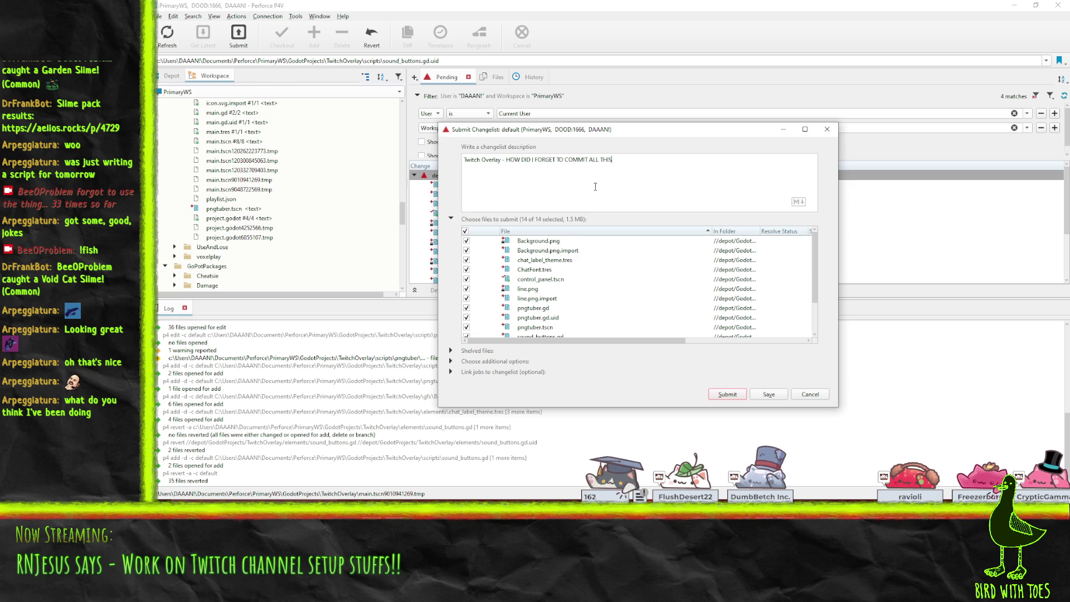
# - Submit change 3732 in P4V, dismiss the error popup, and return to Godot
pyautogui.click(728, 394)
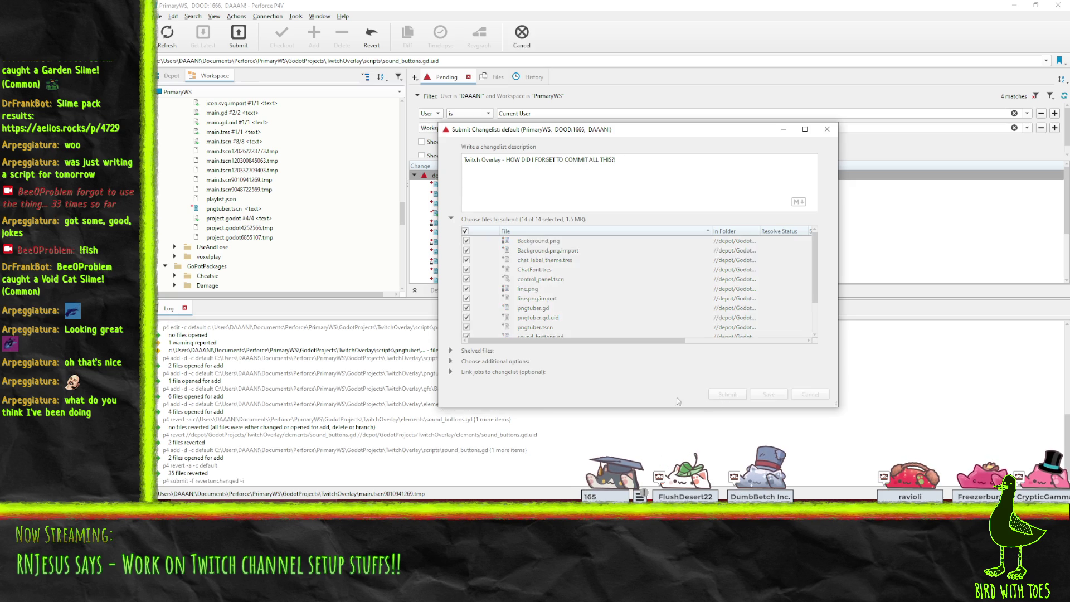
pyautogui.click(624, 326)
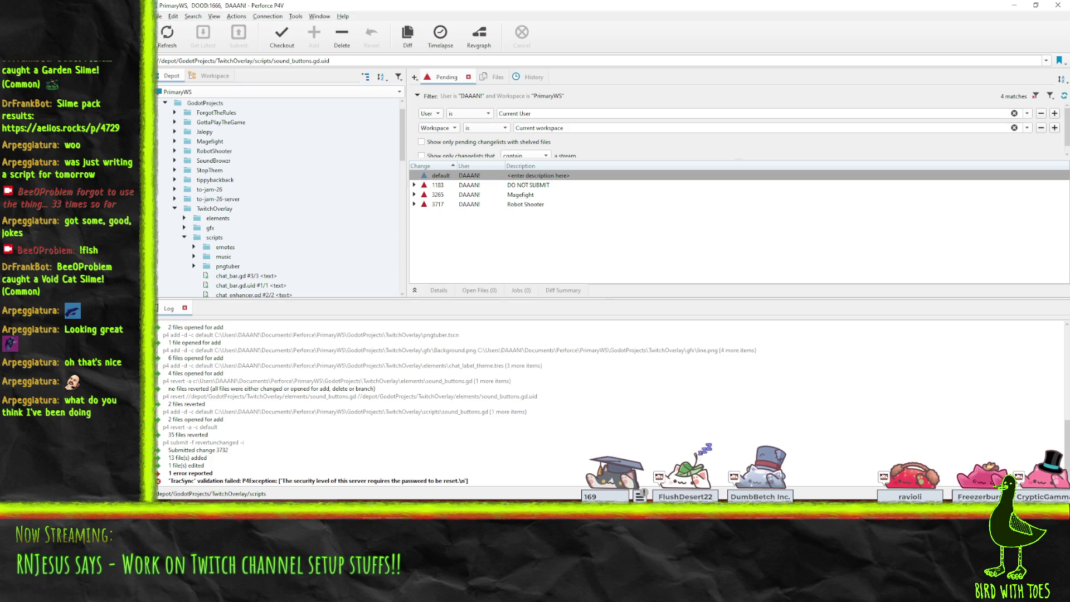
pyautogui.hotkey('alt', 'Tab')
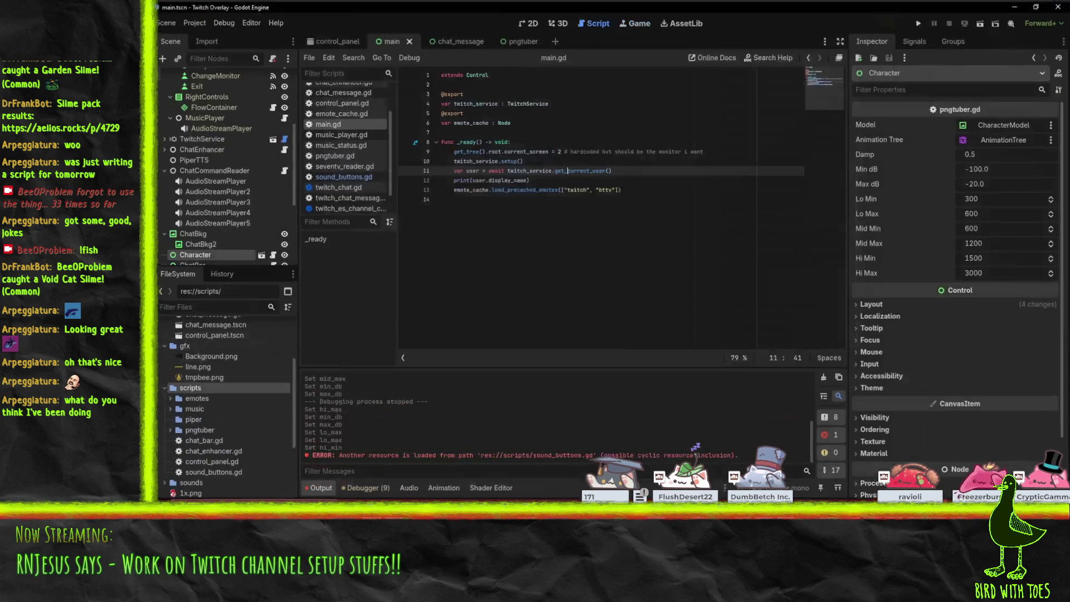
# - Review the Application > Run section of Project Settings, then close the dialog
pyautogui.click(458, 131)
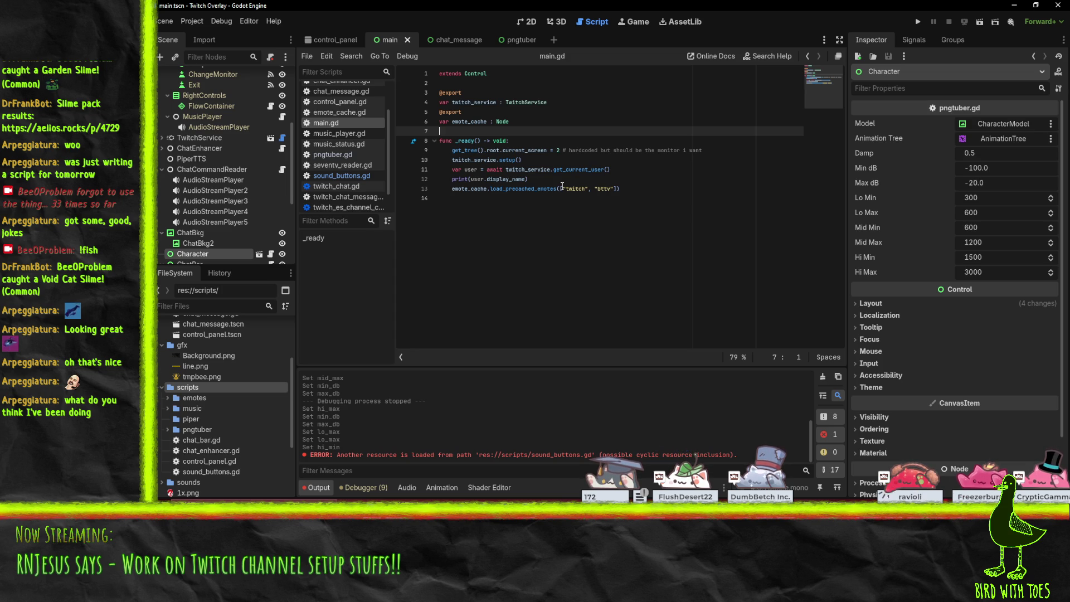
pyautogui.click(191, 23)
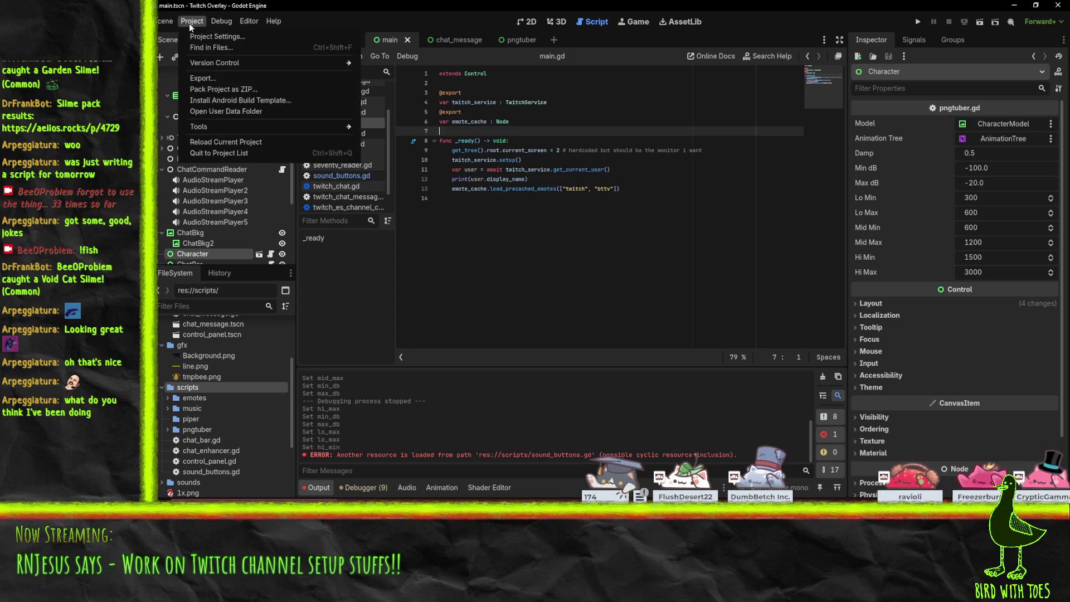
pyautogui.click(218, 37)
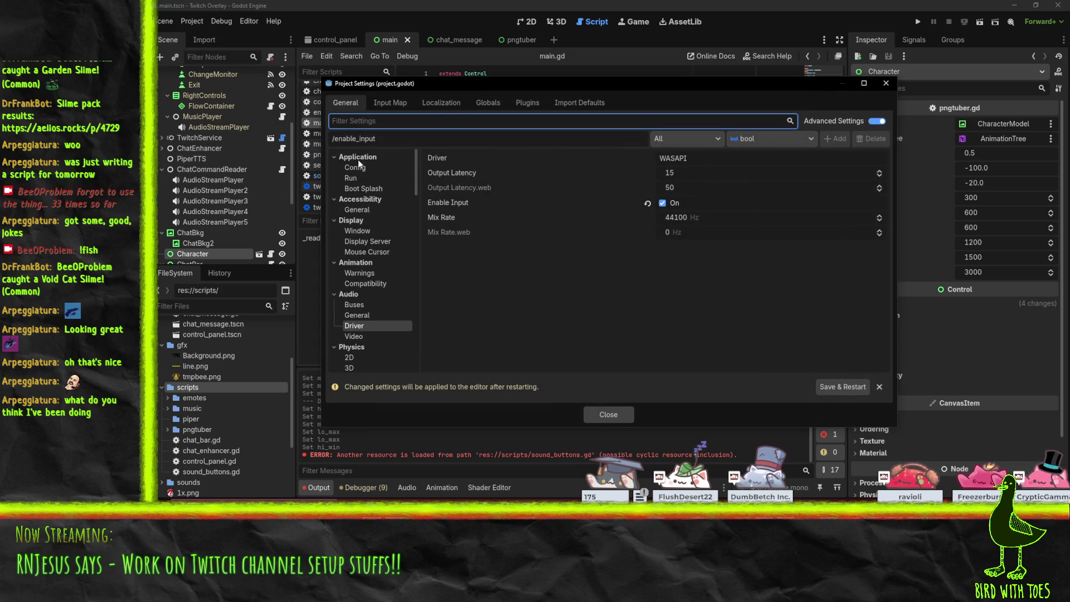
pyautogui.click(352, 177)
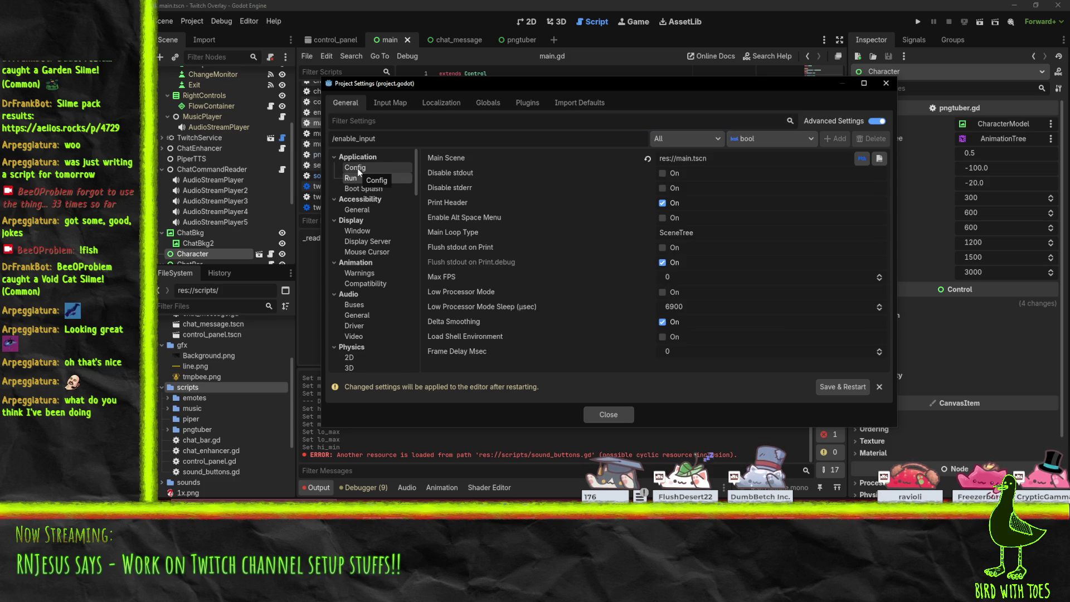
pyautogui.click(886, 83)
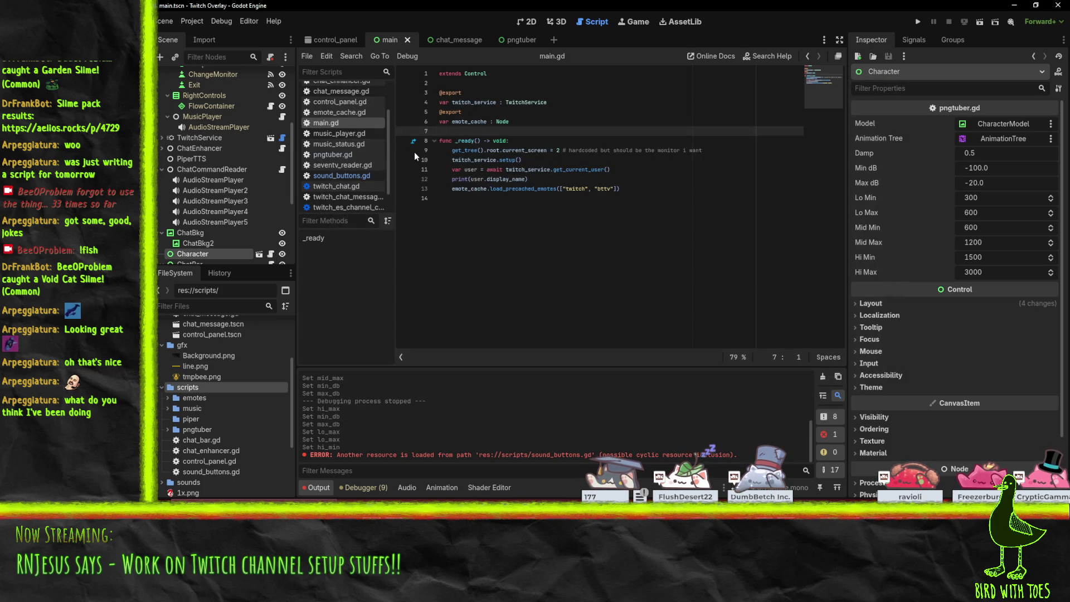
# - Show the control_panel scene in the 2D view with the Overlay Jukebox panel visible
pyautogui.click(334, 39)
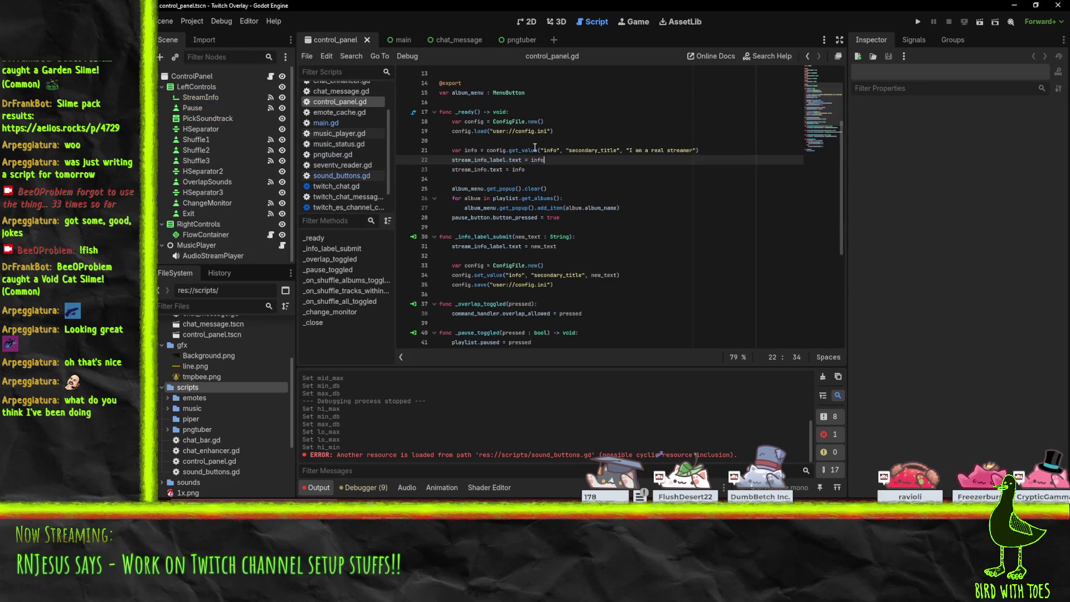
pyautogui.click(639, 25)
pyautogui.click(557, 21)
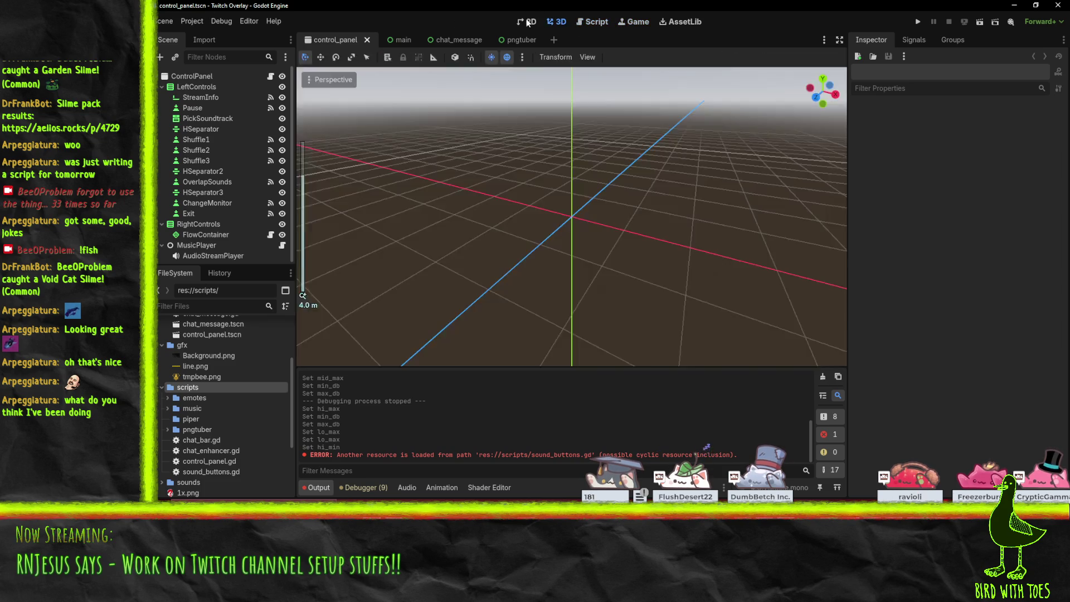
pyautogui.click(527, 21)
pyautogui.moveTo(707, 259)
pyautogui.mouseDown()
pyautogui.moveTo(613, 270)
pyautogui.moveTo(618, 279)
pyautogui.mouseUp()
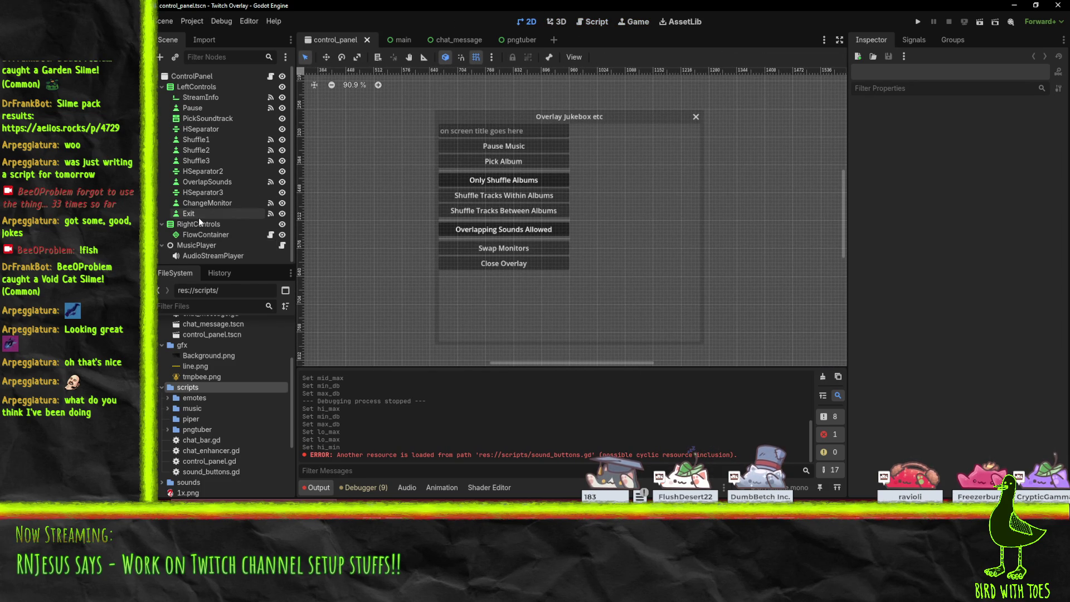
# - Duplicate the Pause button and HSeparator, placing Pause2 above Pause with HSeparator4 between them
pyautogui.click(201, 104)
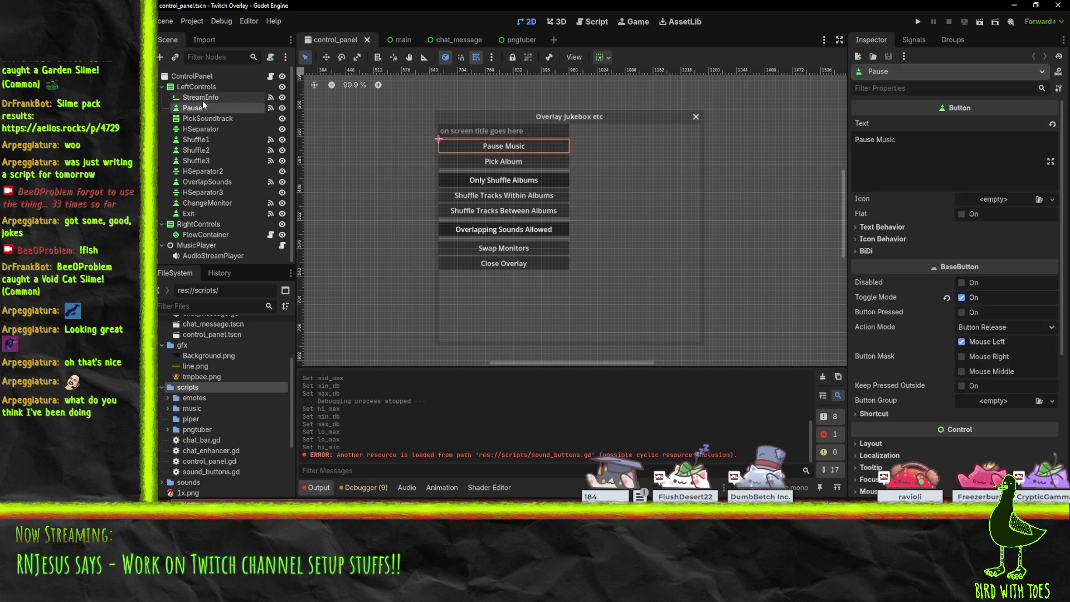
pyautogui.hotkey('ctrl', 'd')
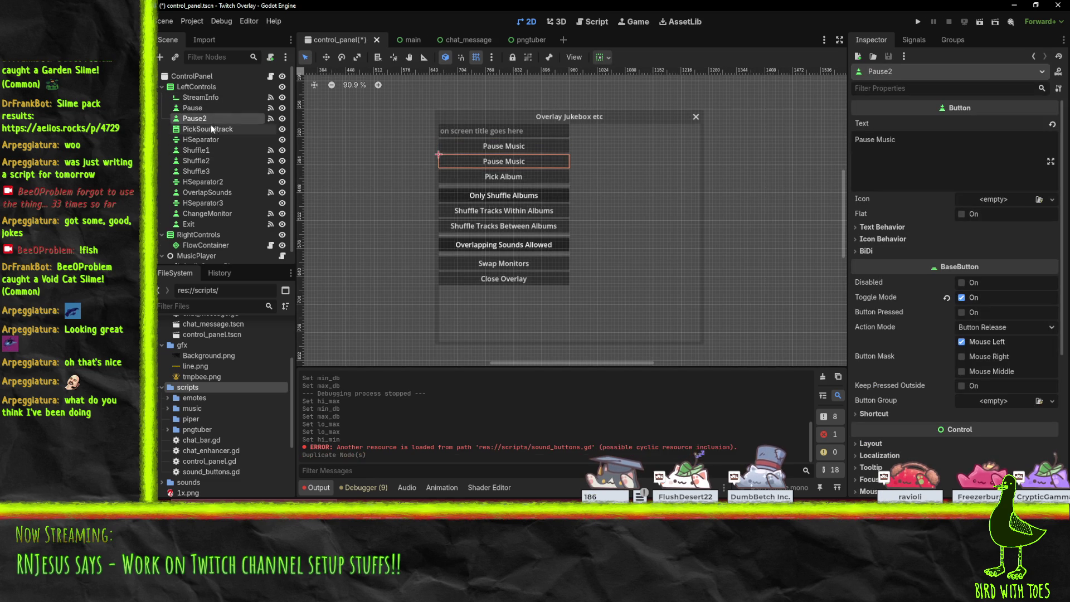
pyautogui.moveTo(202, 113); pyautogui.dragTo(202, 105)
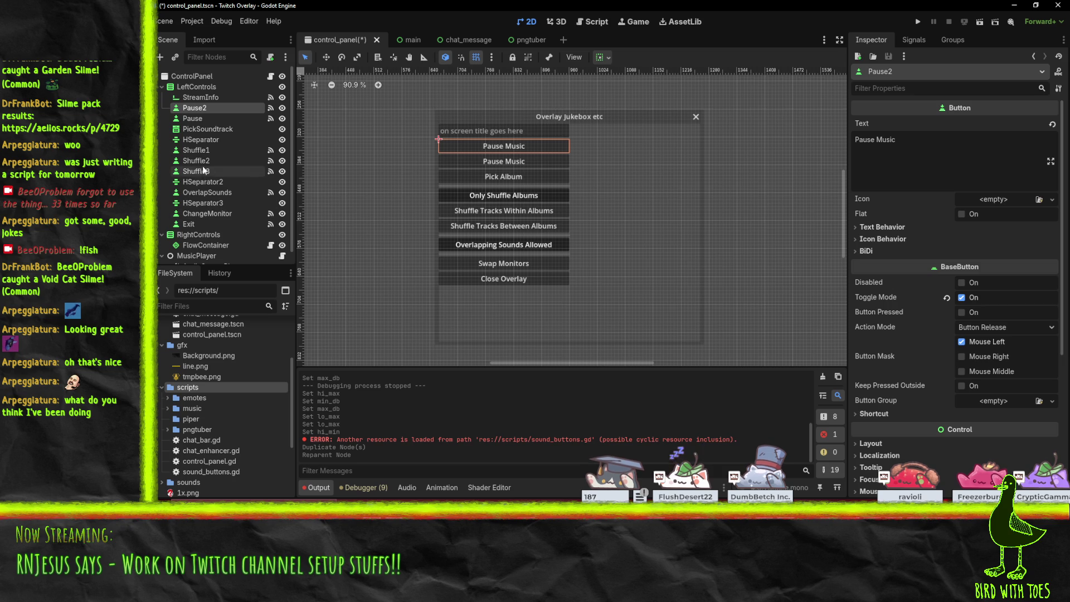
pyautogui.click(203, 141)
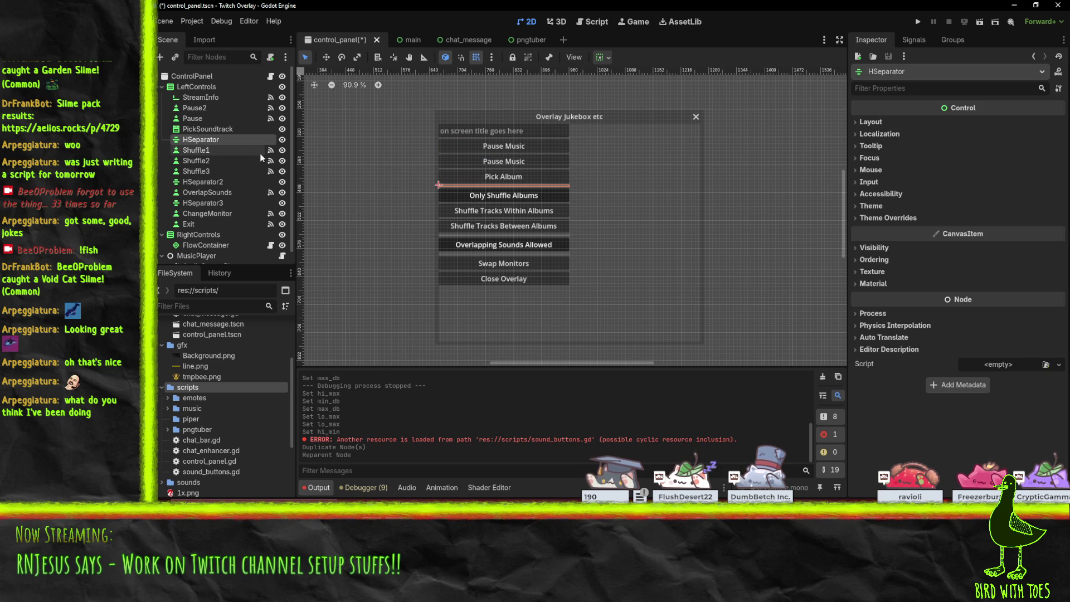
pyautogui.hotkey('ctrl', 'd')
pyautogui.moveTo(209, 154)
pyautogui.mouseDown()
pyautogui.moveTo(210, 105)
pyautogui.moveTo(202, 117)
pyautogui.mouseUp()
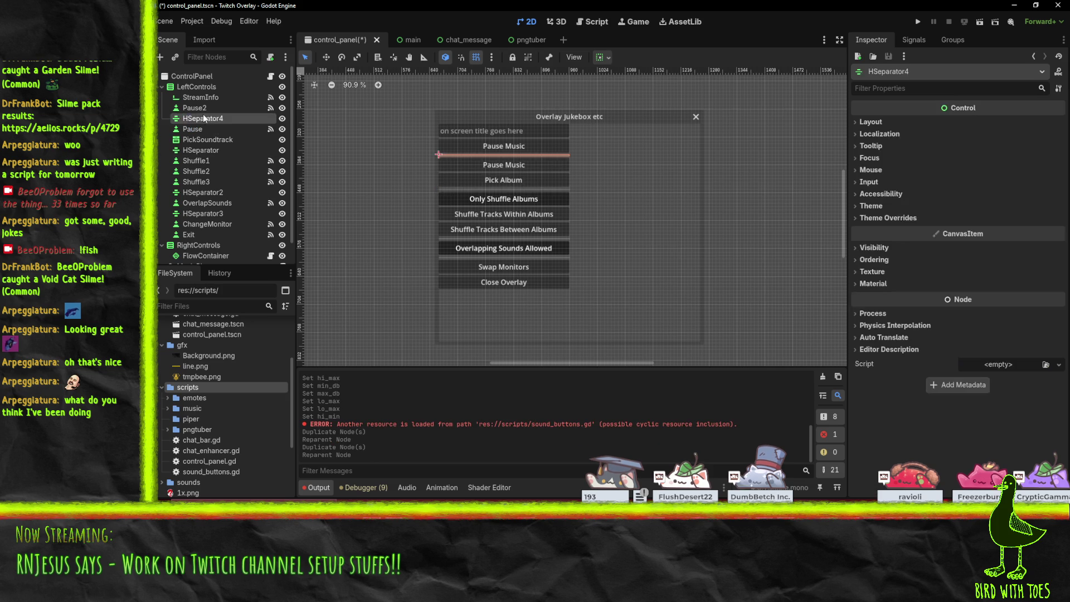
pyautogui.click(196, 113)
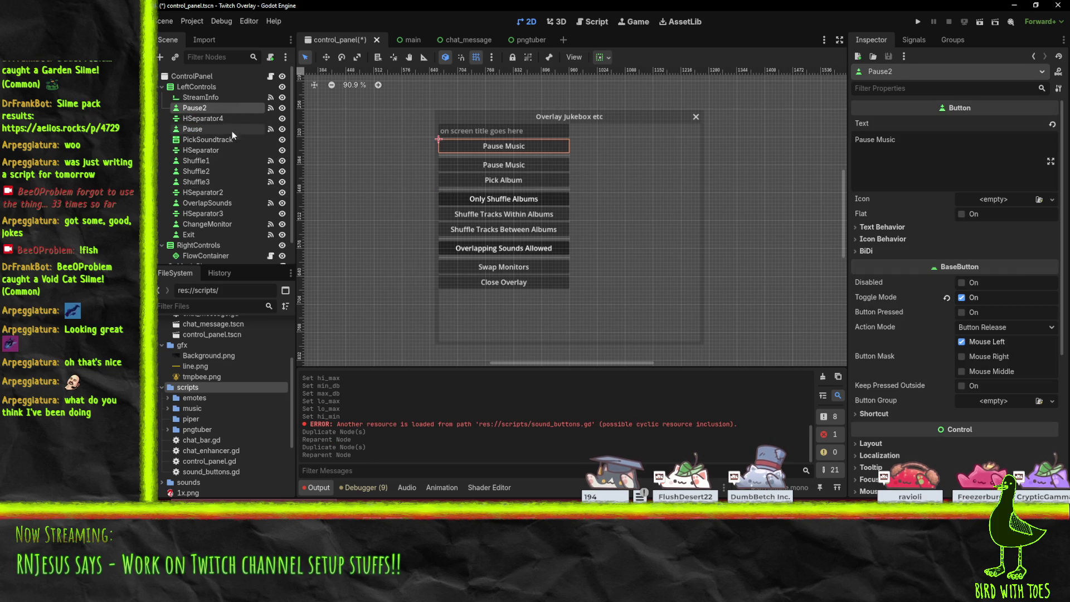
# - Rename Pause2 to 'Fullscreen' and bring up its signals
pyautogui.press('F2')
pyautogui.write('Fullscreen')
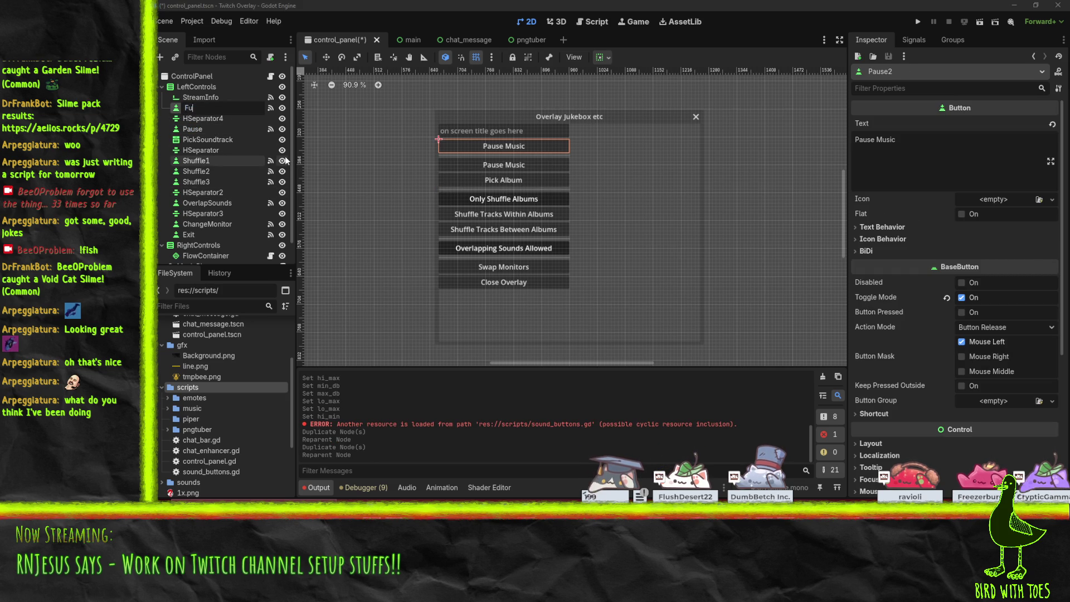
pyautogui.press('Return')
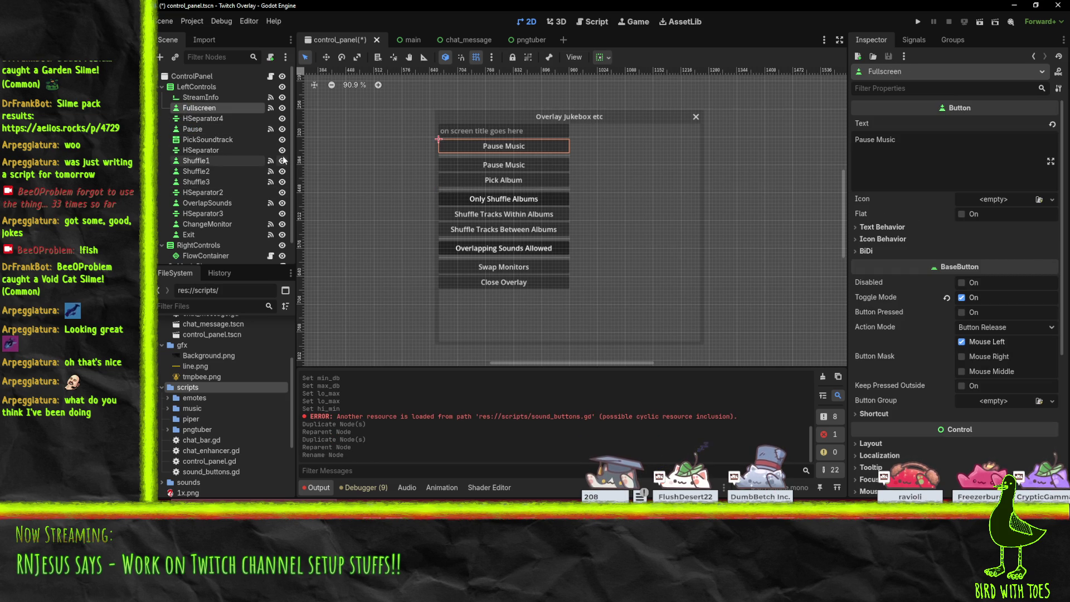
pyautogui.click(913, 38)
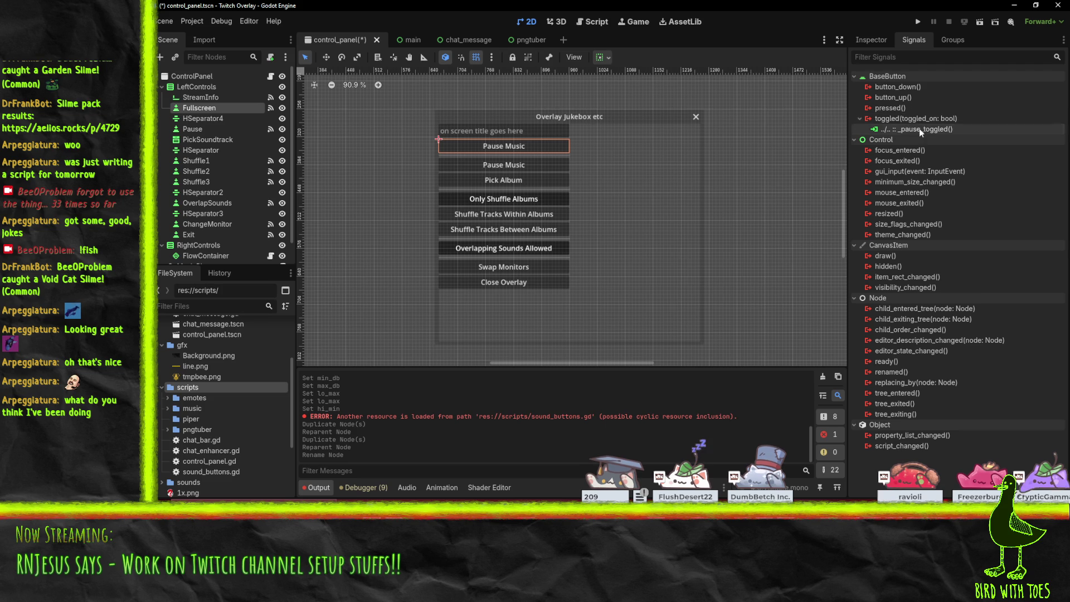
# - Disconnect _pause_toggled from toggled and connect toggled to a new _on_fullscreen_toggled method
pyautogui.rightClick(919, 129)
pyautogui.click(962, 159)
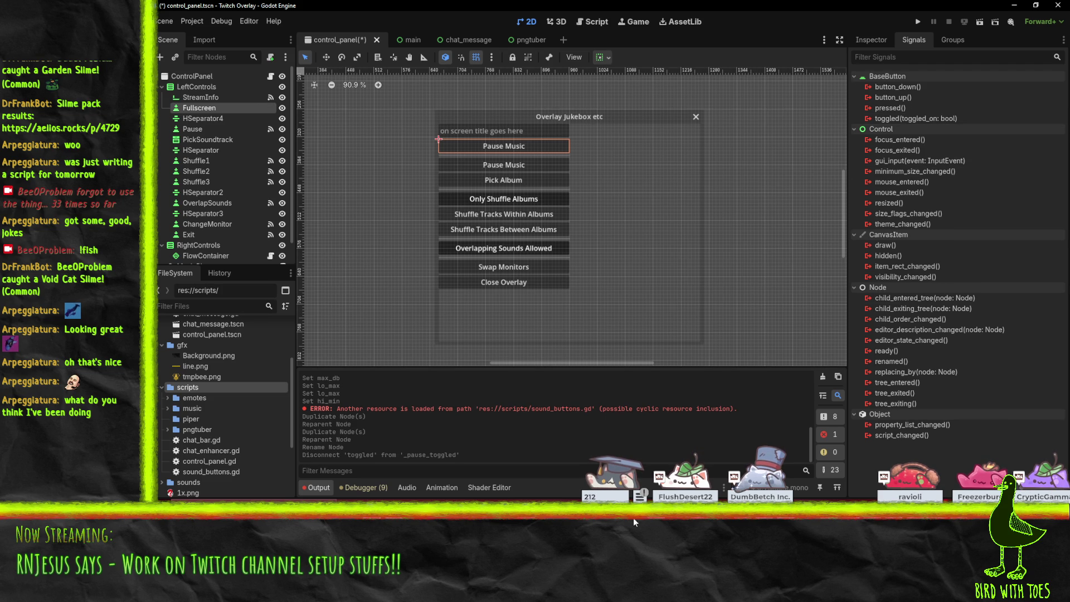
pyautogui.rightClick(922, 119)
pyautogui.click(904, 119)
pyautogui.rightClick(905, 119)
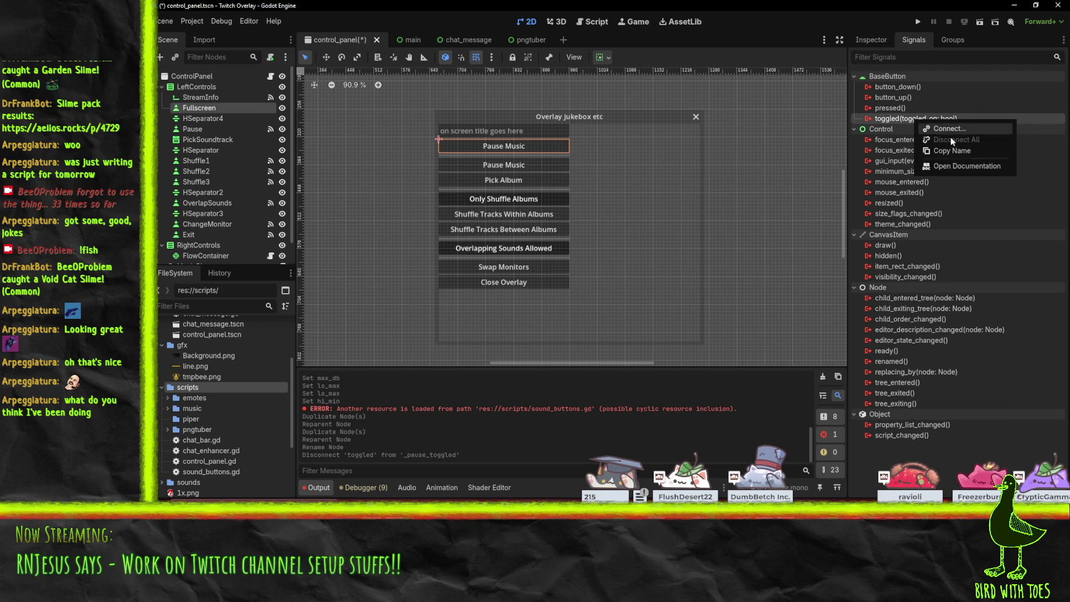
pyautogui.click(948, 134)
pyautogui.click(570, 236)
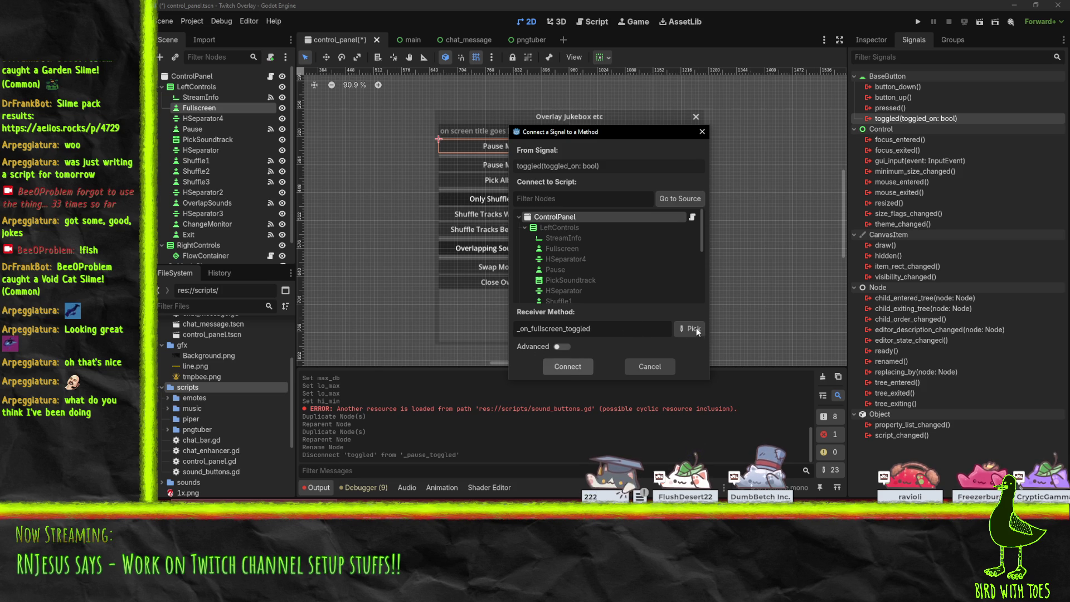
pyautogui.click(568, 367)
pyautogui.click(610, 376)
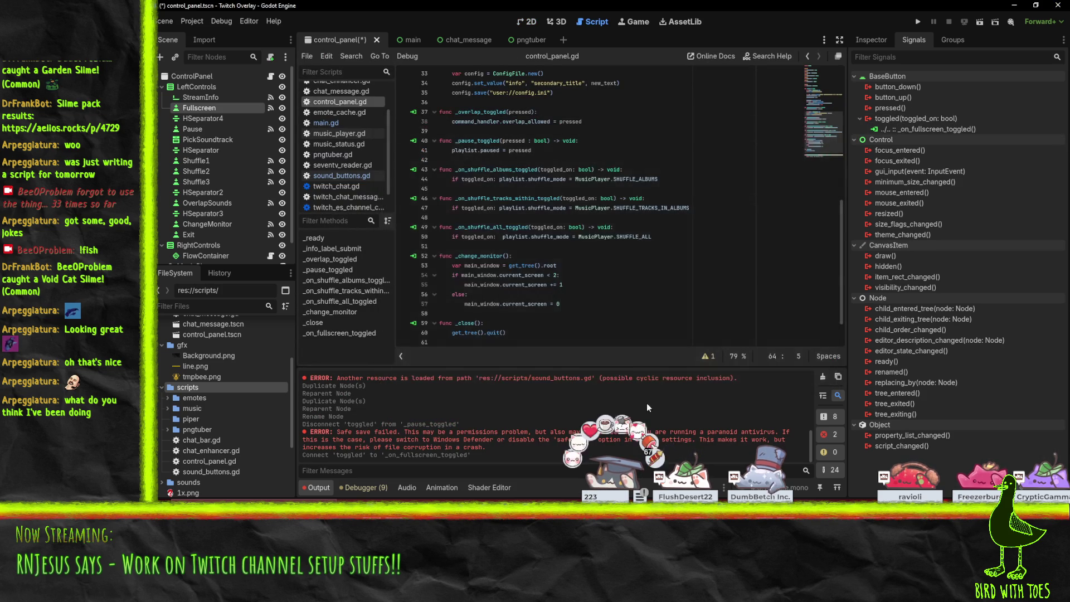
# - Check out the TwitchOverlay files for edit in P4V, then return to Godot
pyautogui.hotkey('alt', 'Tab')
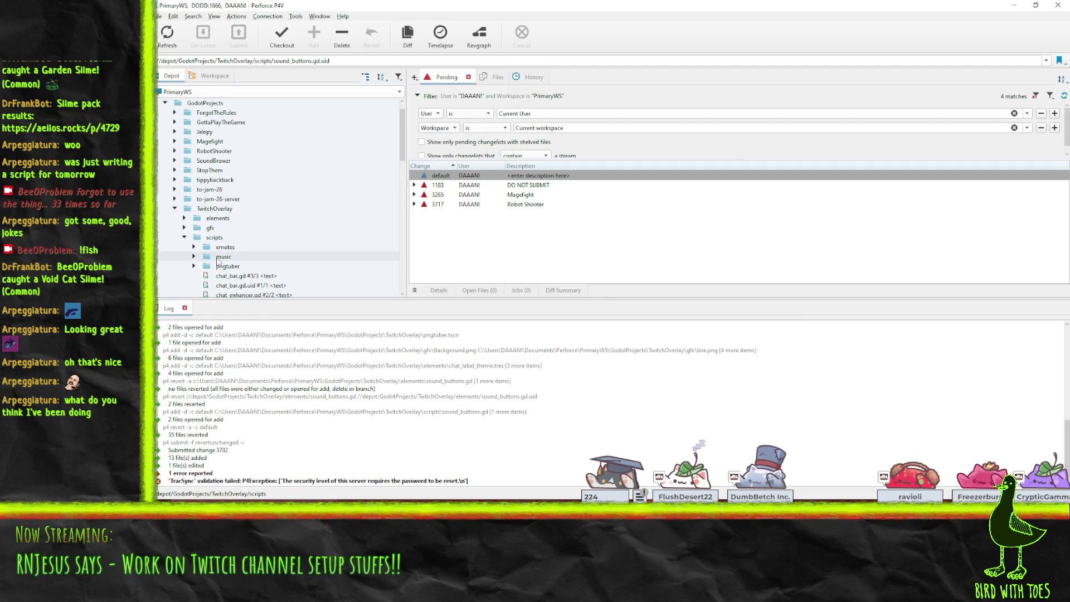
pyautogui.moveTo(215, 209); pyautogui.dragTo(468, 177)
pyautogui.hotkey('alt', 'Tab')
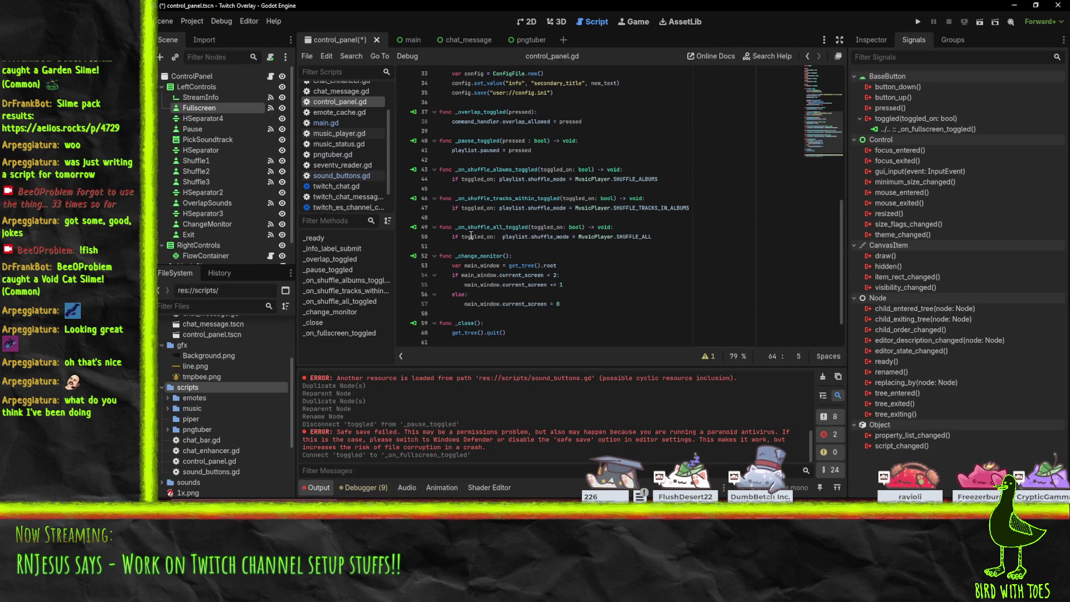
# - Add func _on_fullscreen_toggled(pressed): on new blank lines after _ready
pyautogui.scroll(7, 491, 324)
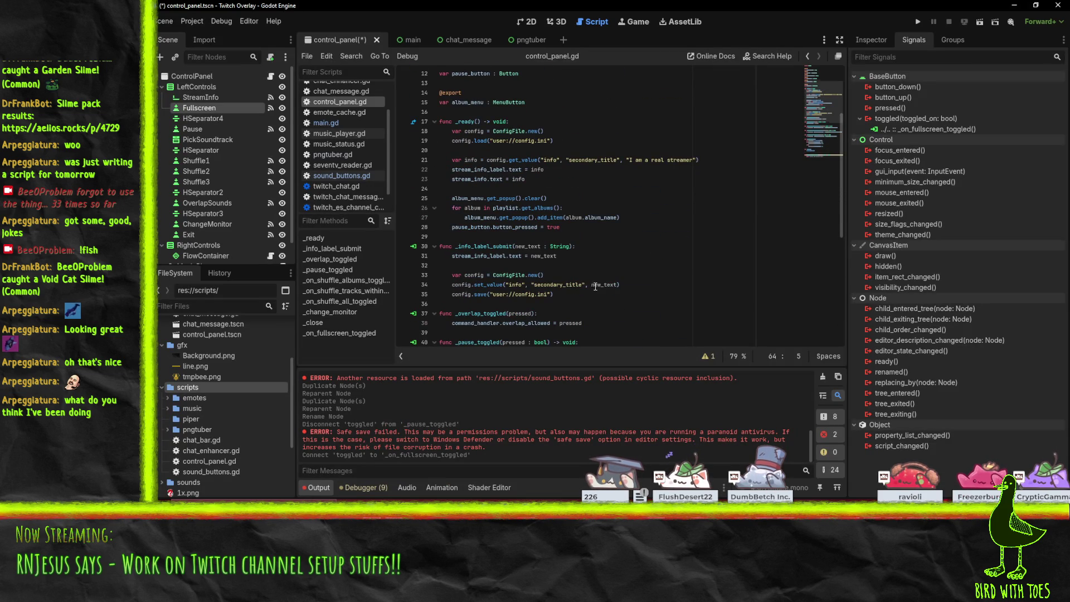
pyautogui.scroll(-1, 477, 247)
pyautogui.scroll(-3, 477, 247)
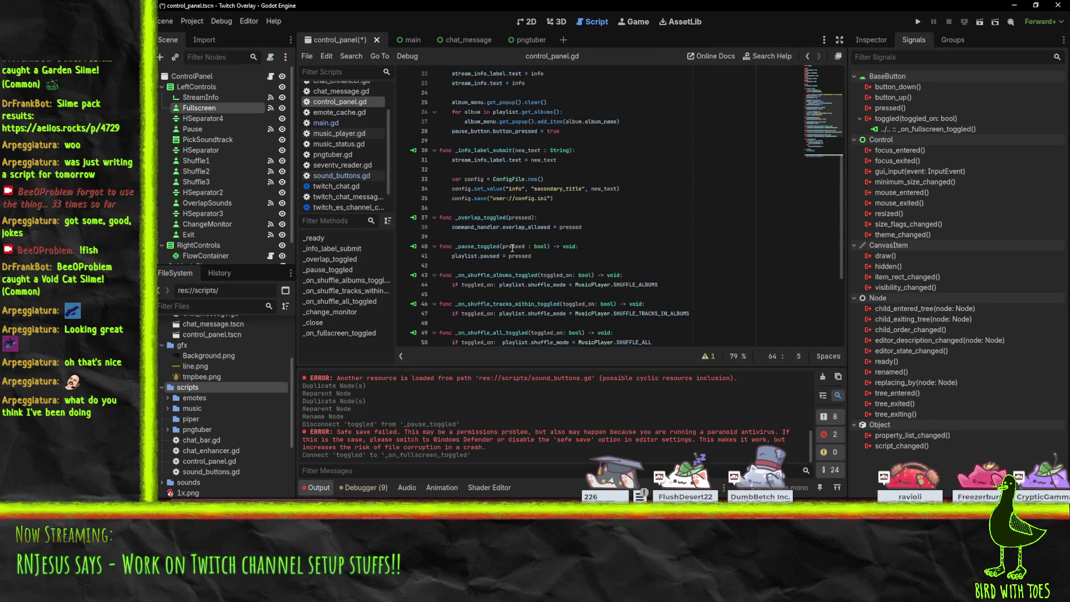
pyautogui.click(677, 208)
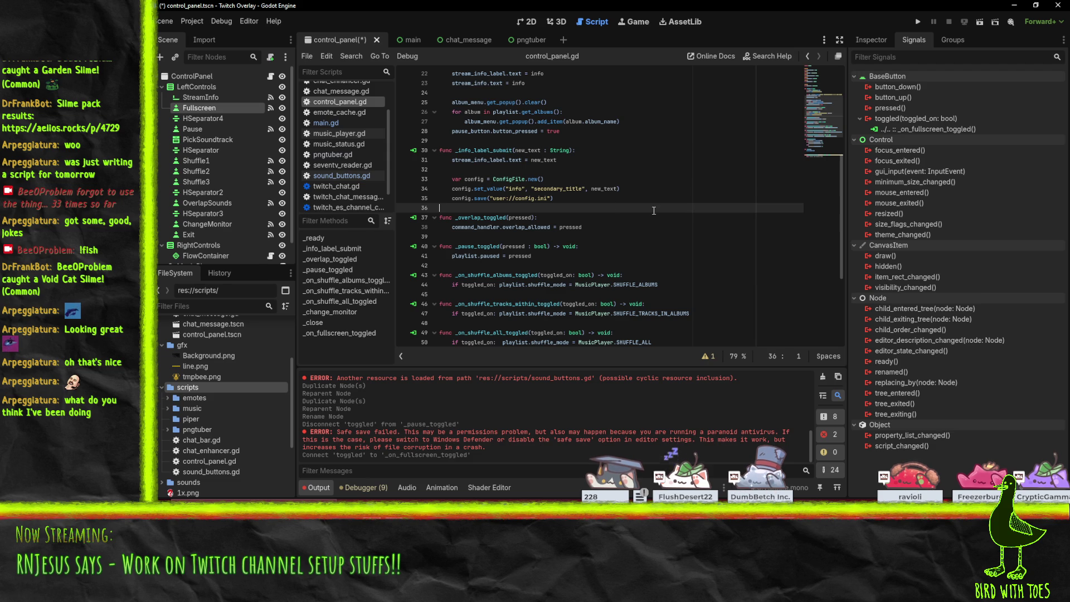
pyautogui.scroll(1, 564, 246)
pyautogui.scroll(1, 565, 245)
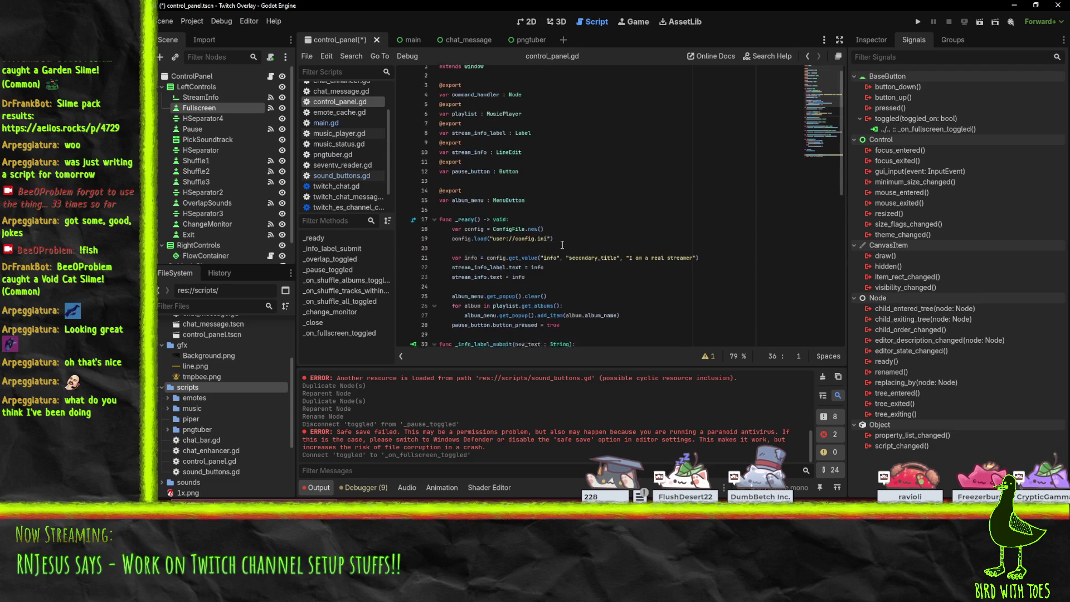
pyautogui.click(480, 196)
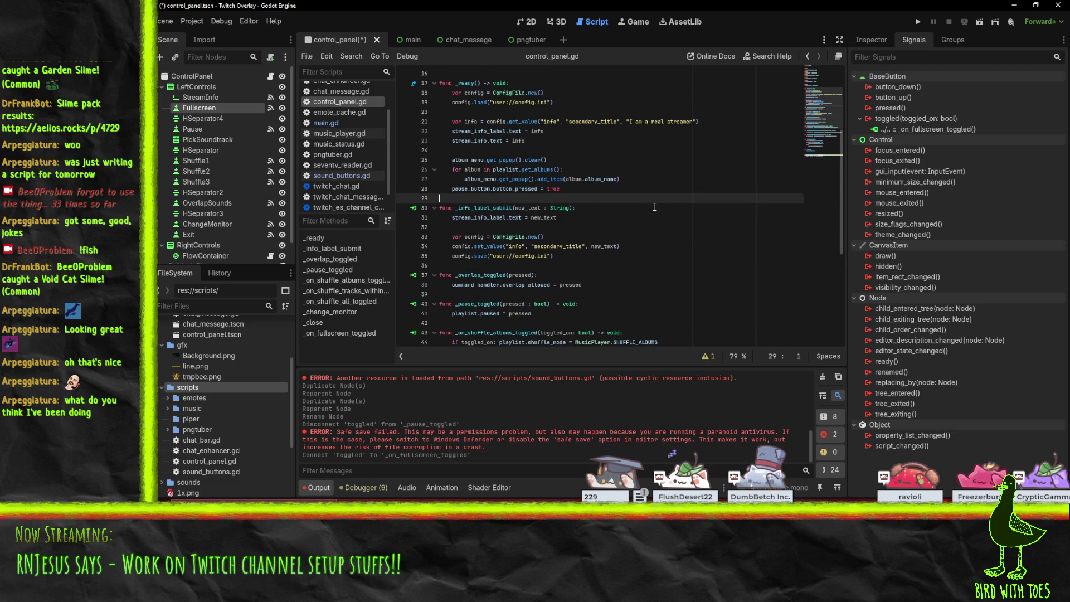
pyautogui.press('Return')
pyautogui.press('Return')
pyautogui.press('Up')
pyautogui.write('func _f')
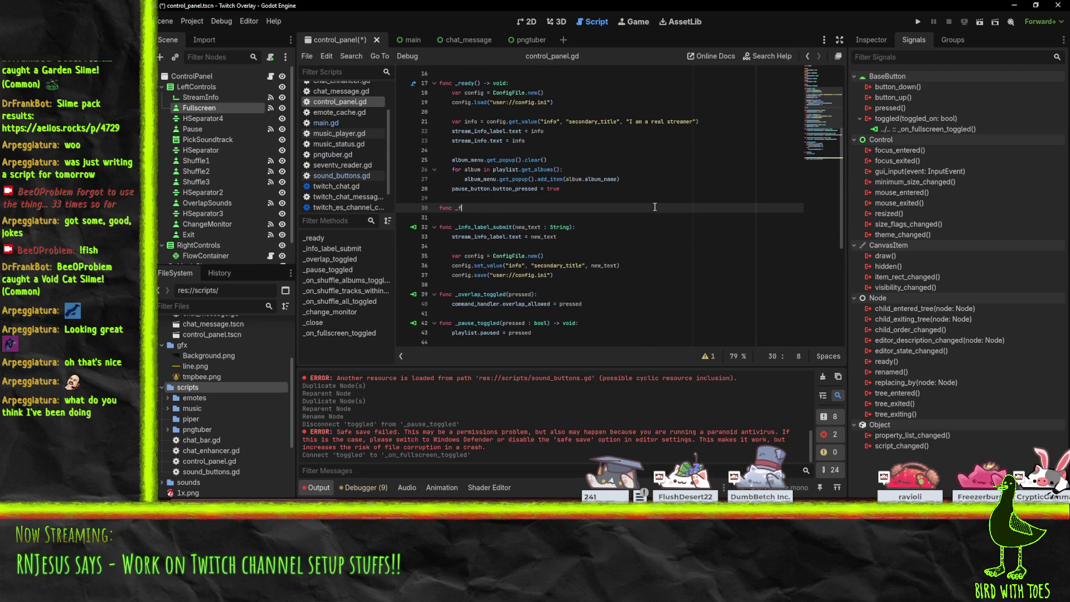
pyautogui.write('ull')
pyautogui.press('BackSpace')
pyautogui.press('BackSpace')
pyautogui.press('BackSpace')
pyautogui.write('on_fullscreen_toggled(pressed):')
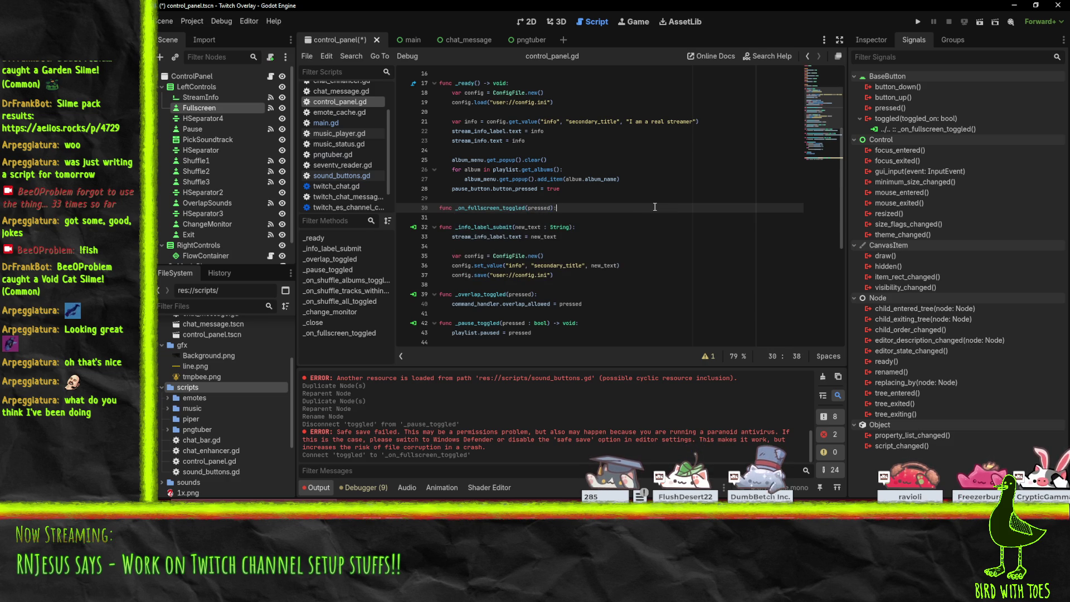
pyautogui.press('Return')
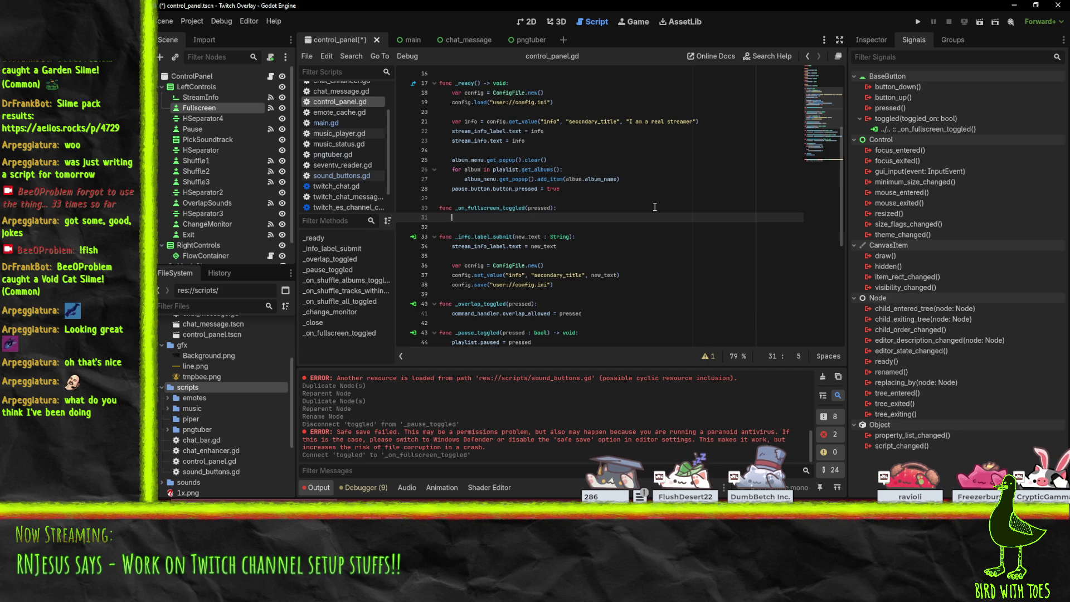
# - Start the function body with a get_tree() call
pyautogui.write('get_tre')
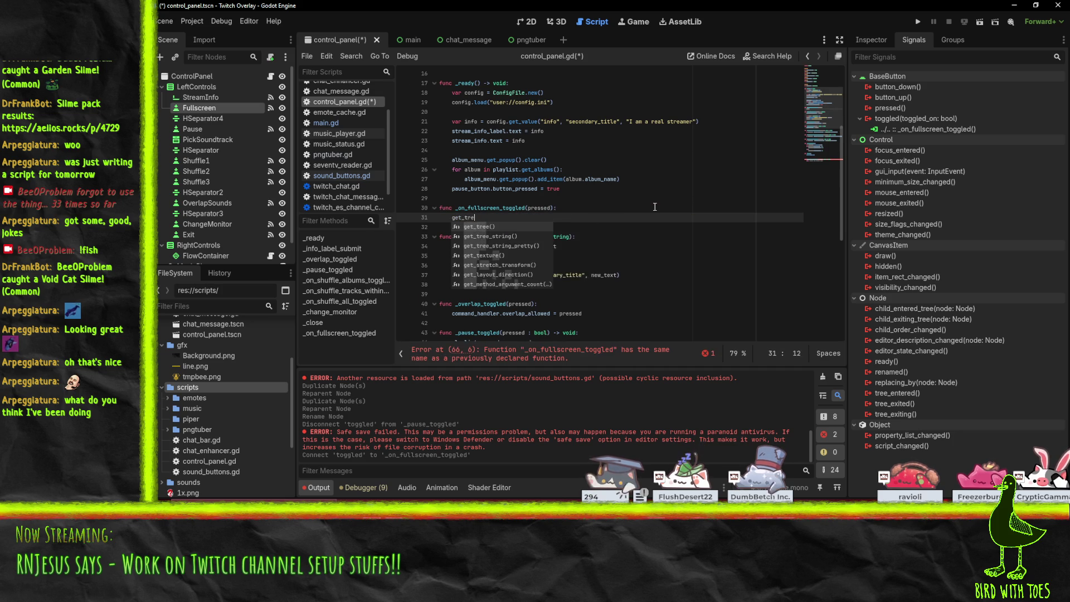
pyautogui.press('Return')
pyautogui.write('full')
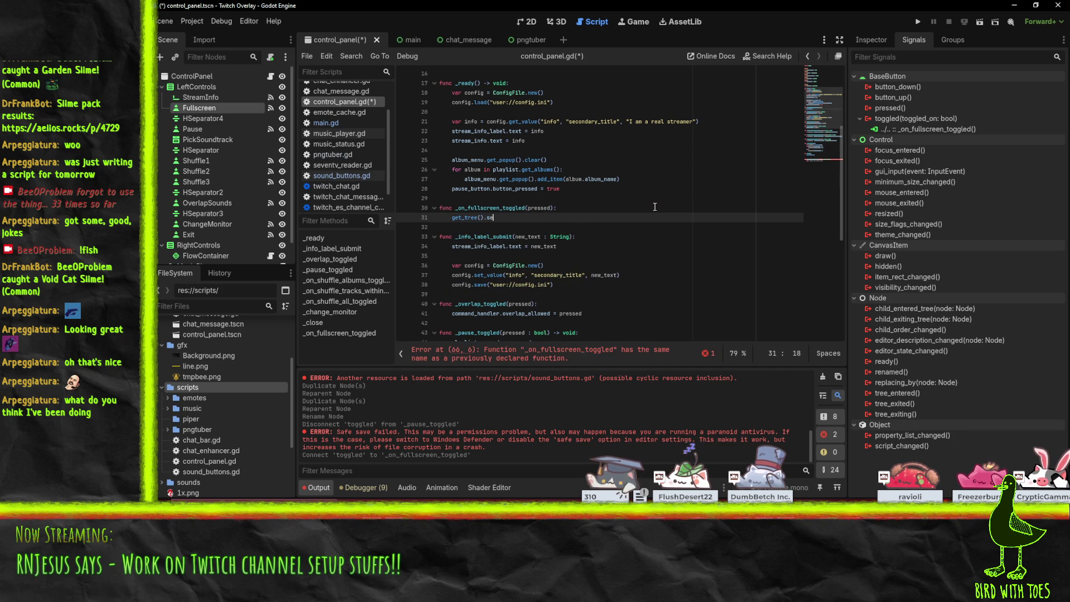
pyautogui.write('_fu')
pyautogui.hotkey('shift', 'Home')
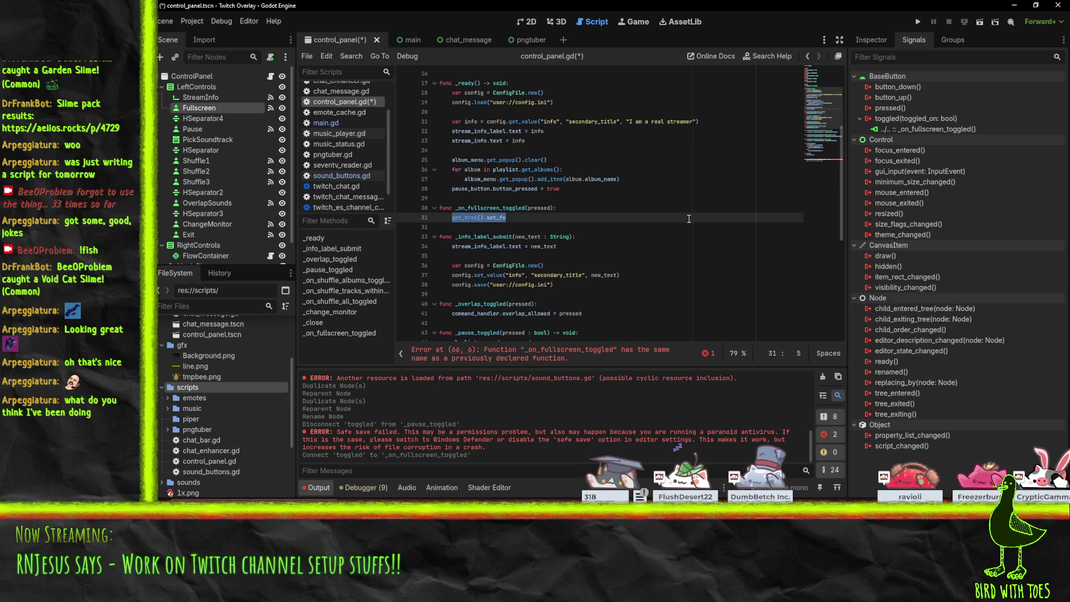
pyautogui.click(573, 225)
pyautogui.click(552, 217)
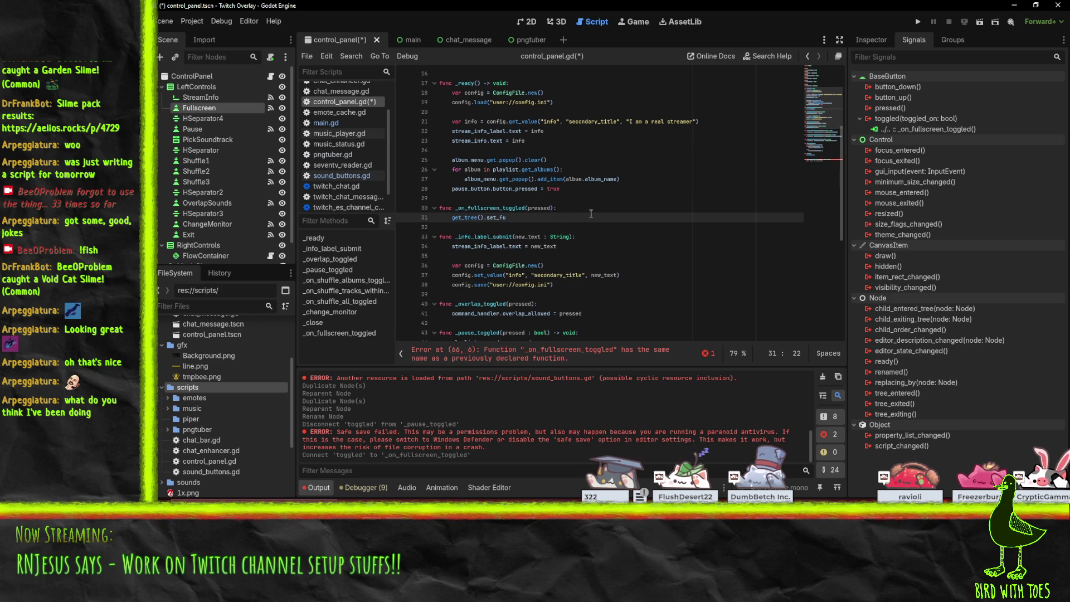
# - Search the whole project for 'monitor' and inspect main.gd's current_screen setting
pyautogui.hotkey('ctrl', 'f')
pyautogui.write('mointor')
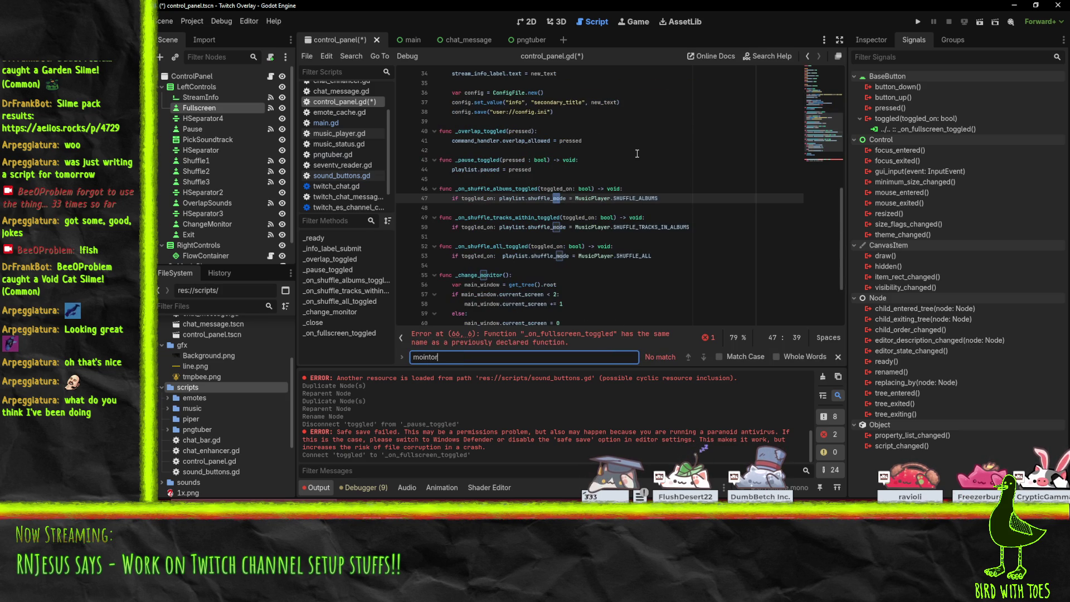
pyautogui.hotkey('ctrl', 'shift', 'f')
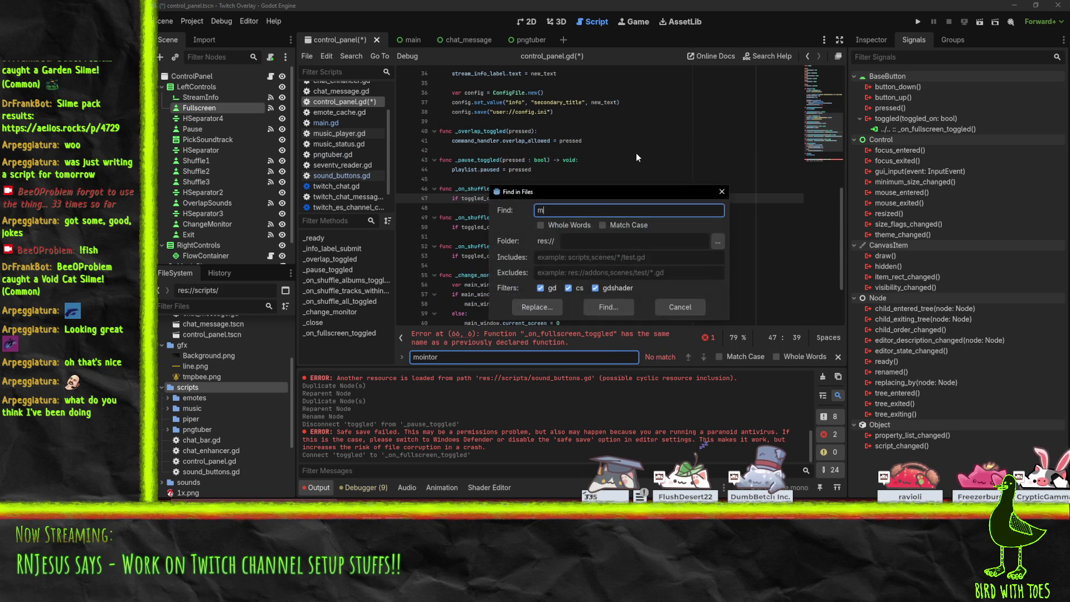
pyautogui.write('monitor')
pyautogui.press('Return')
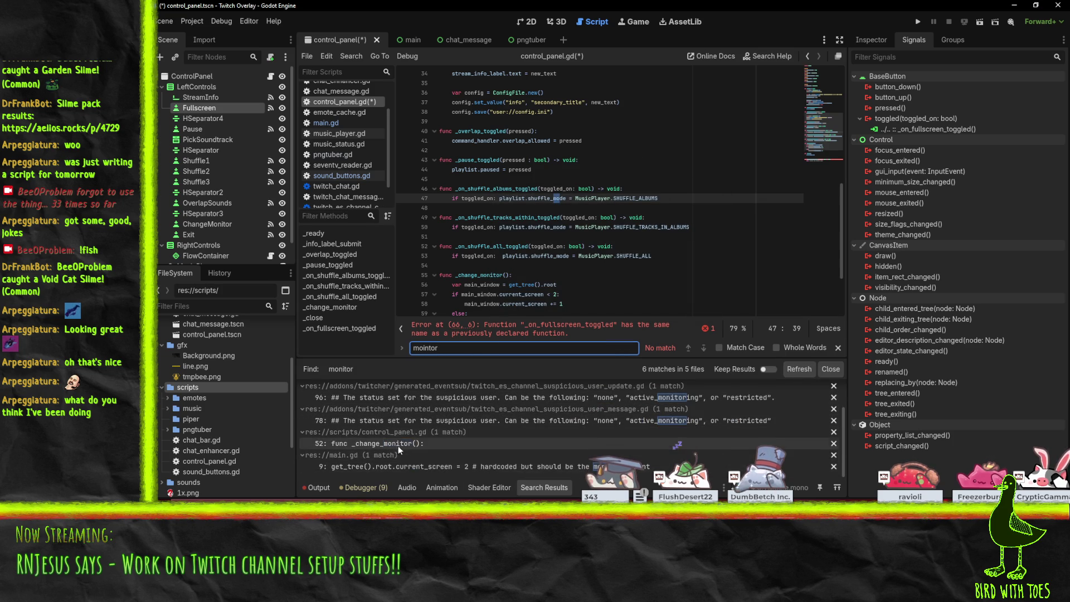
pyautogui.click(398, 445)
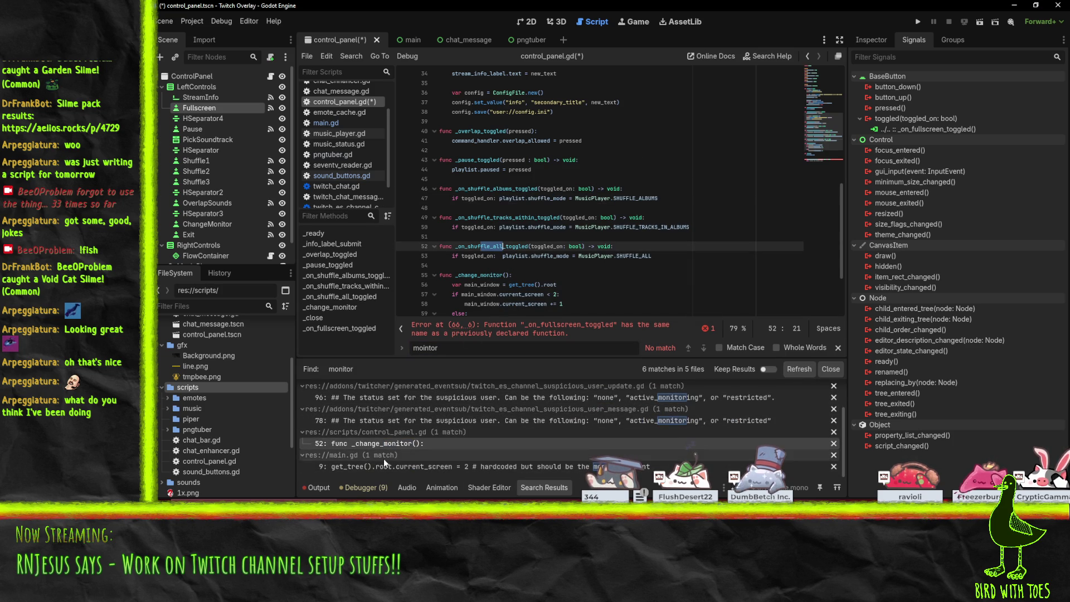
pyautogui.click(397, 468)
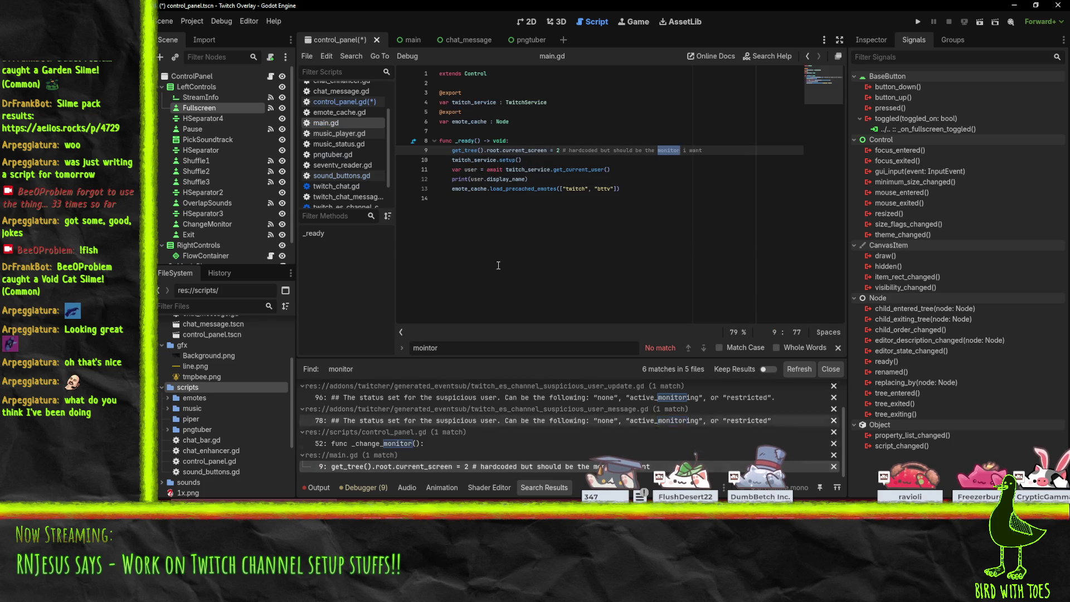
pyautogui.doubleClick(512, 151)
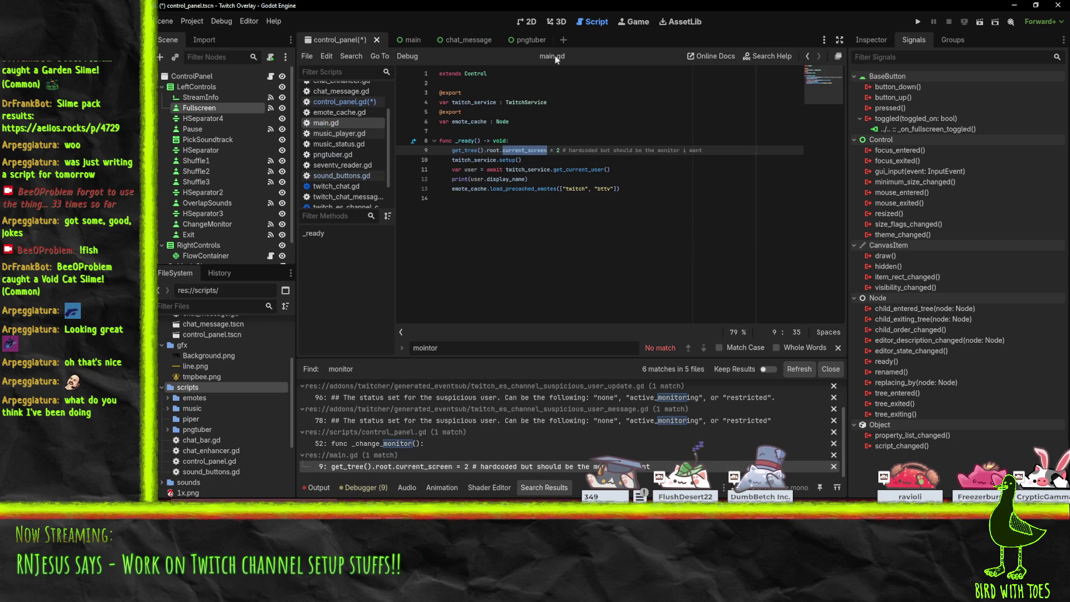
pyautogui.scroll(3, 452, 385)
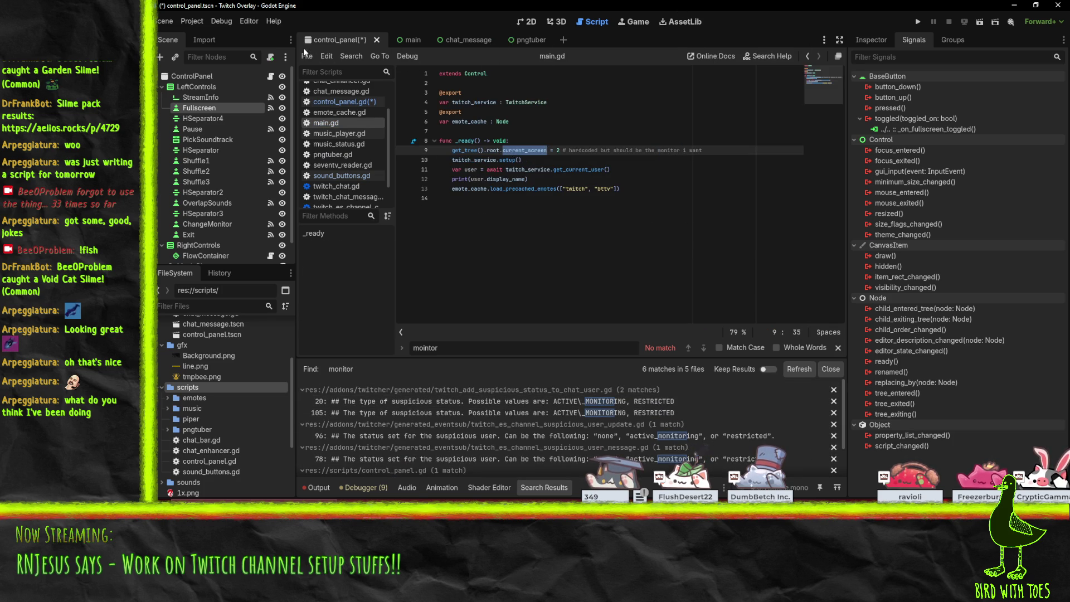
# - On line 31 of control_panel.gd, replace set_fu with a root. call completed to MODE_FULLSCREEN
pyautogui.click(807, 56)
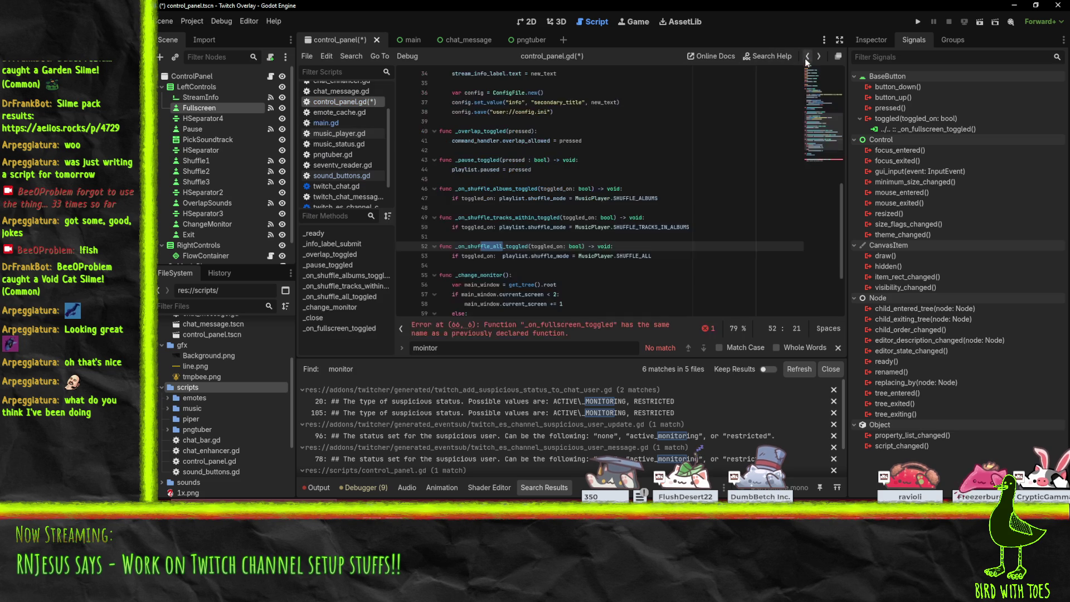
pyautogui.scroll(5, 584, 183)
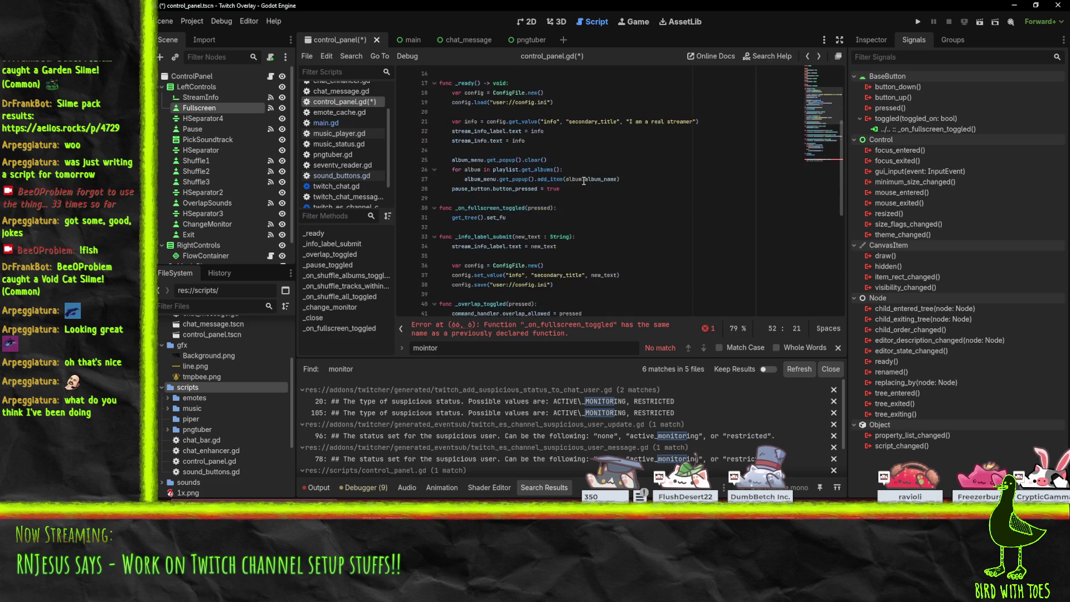
pyautogui.doubleClick(495, 217)
pyautogui.write('root.full')
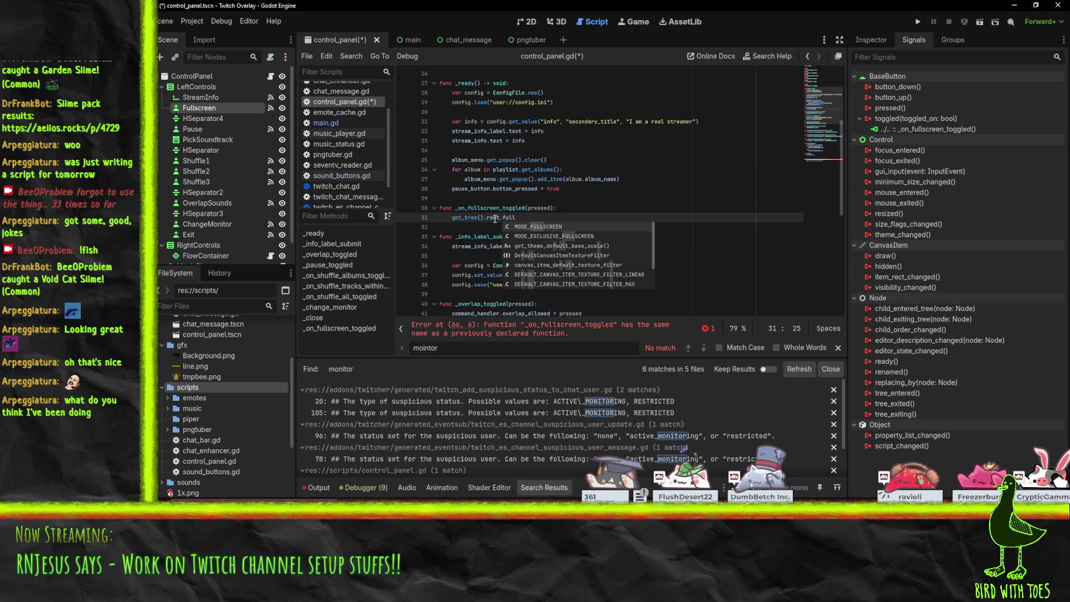
pyautogui.press('BackSpace')
pyautogui.press('BackSpace')
pyautogui.press('BackSpace')
pyautogui.press('BackSpace')
pyautogui.write('scree')
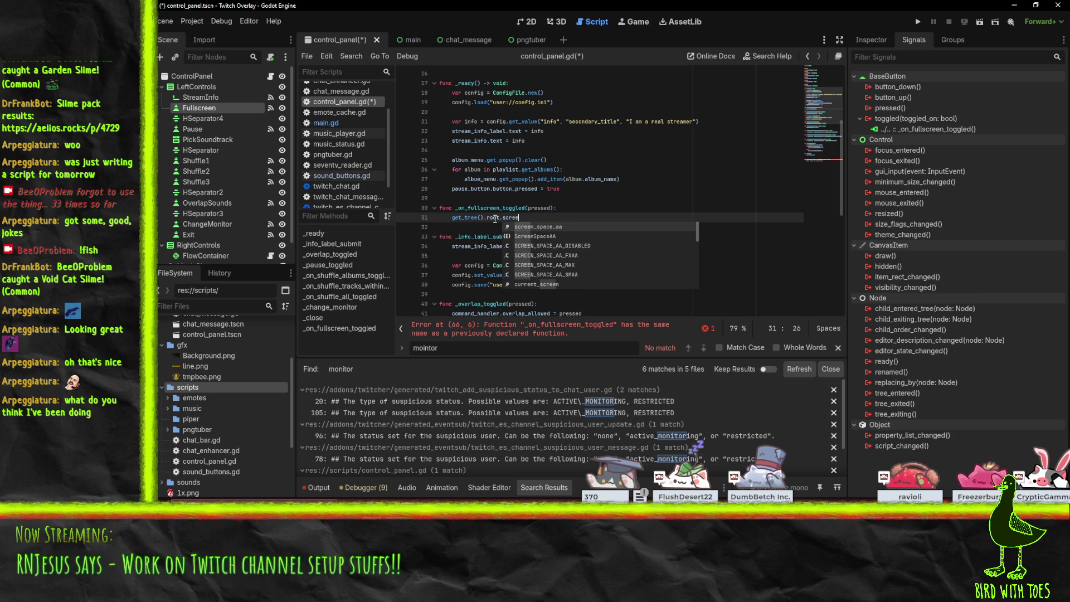
pyautogui.press('BackSpace')
pyautogui.press('BackSpace')
pyautogui.press('BackSpace')
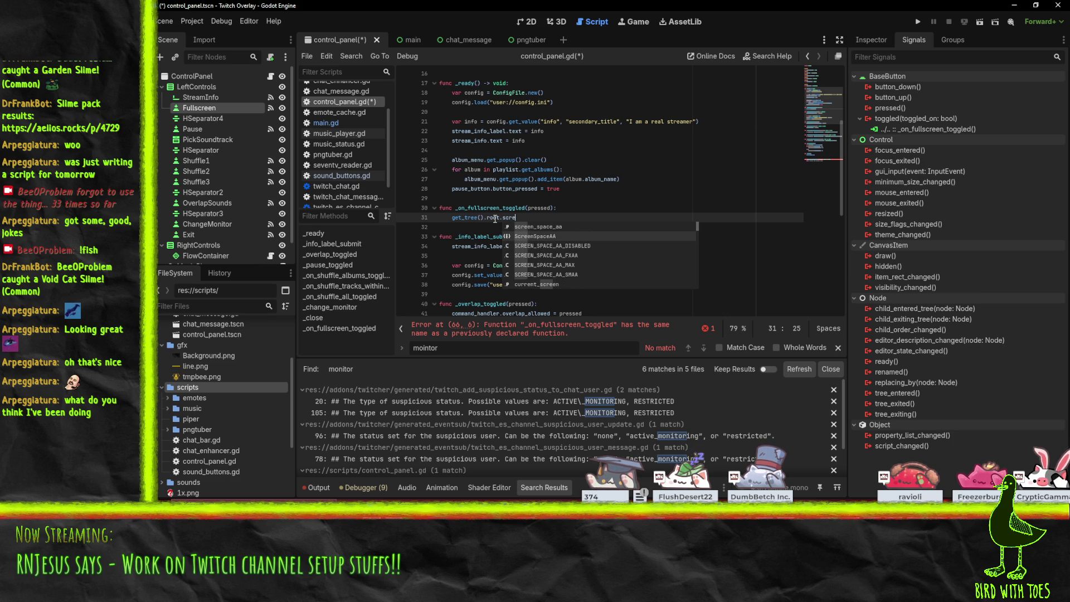
pyautogui.press('BackSpace')
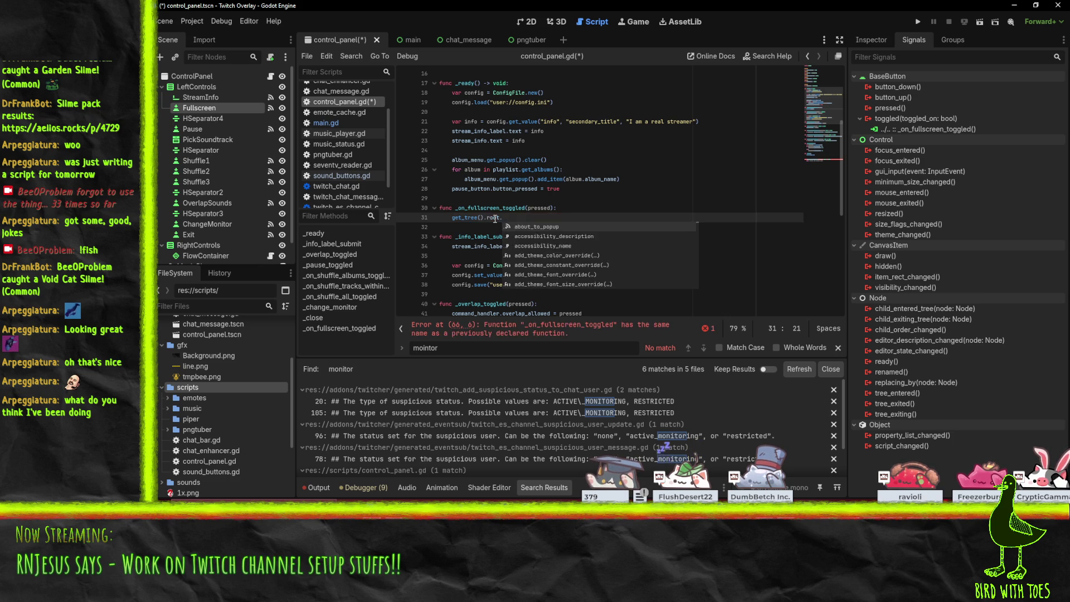
pyautogui.write('et')
pyautogui.press('BackSpace')
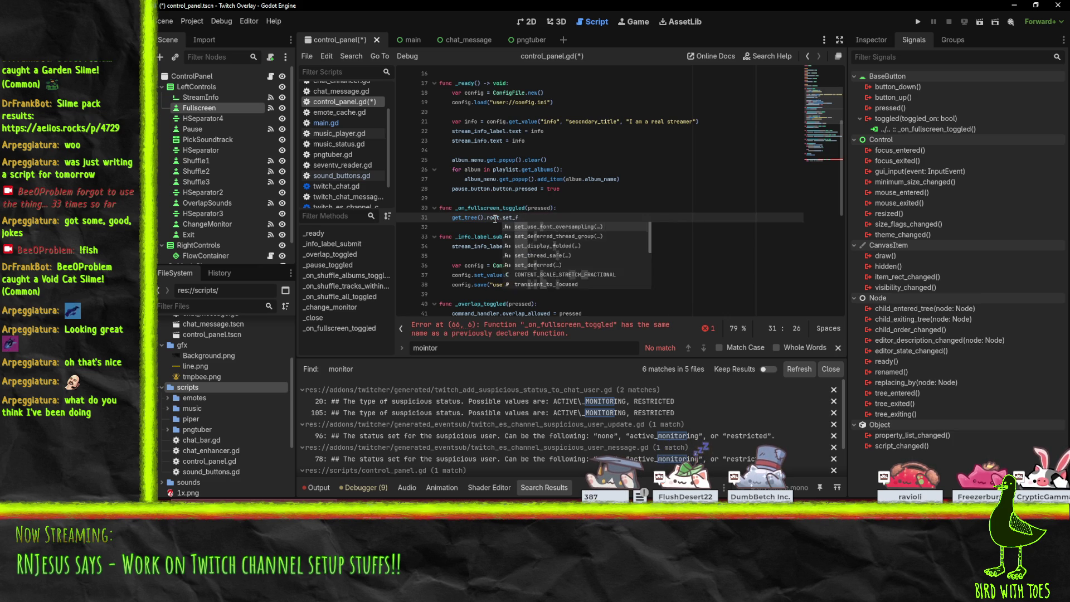
pyautogui.press('BackSpace')
pyautogui.press('BackSpace')
pyautogui.write('full')
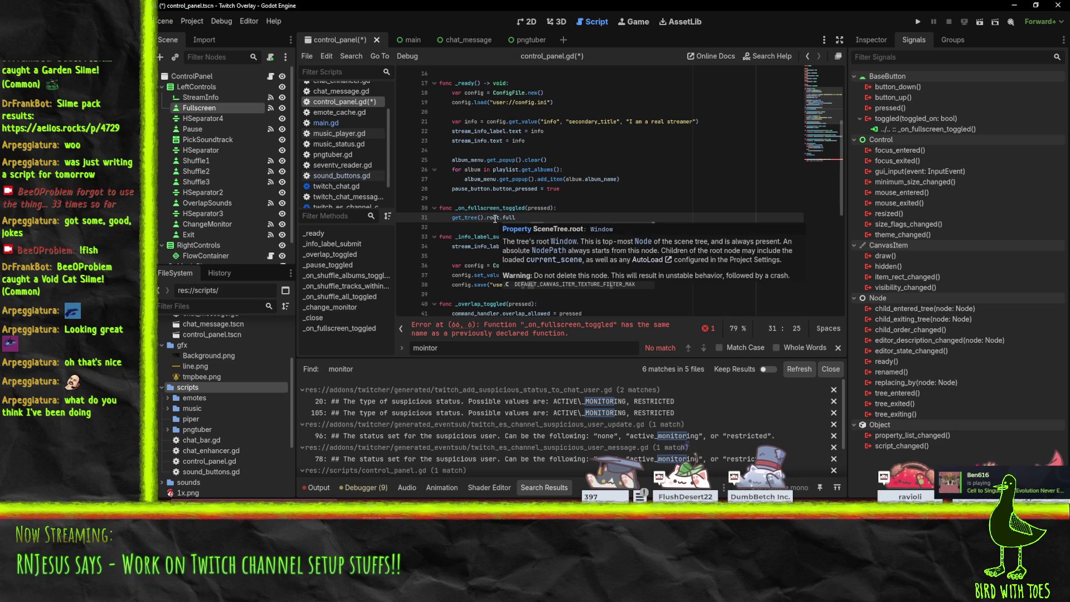
pyautogui.press('Return')
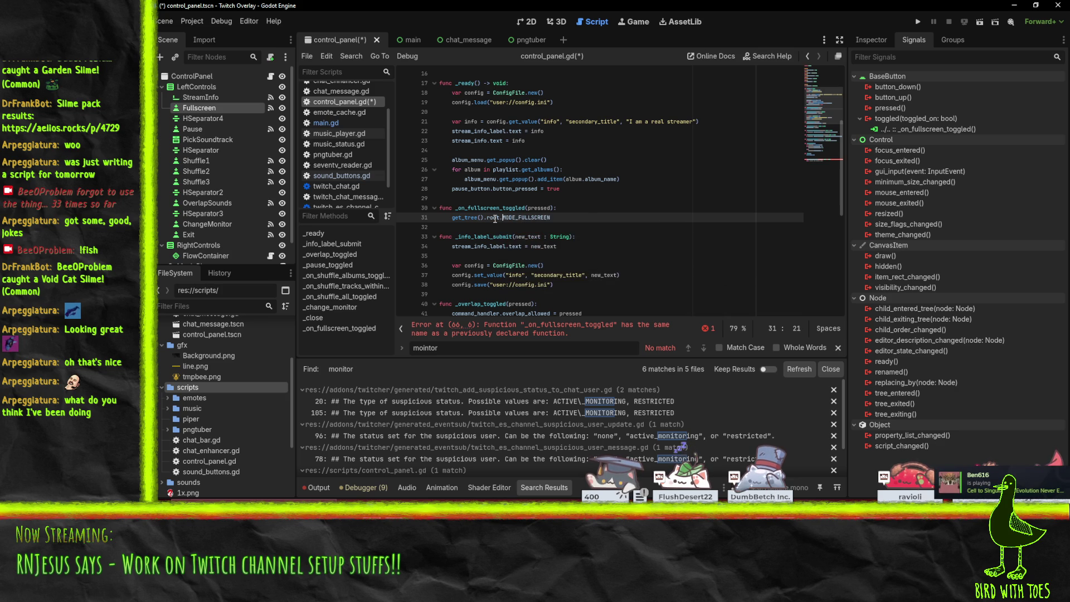
# - Try root.window, root.view and root.set suggestions, browse the set methods, then switch to Visual Studio
pyautogui.hotkey('ctrl', 'space')
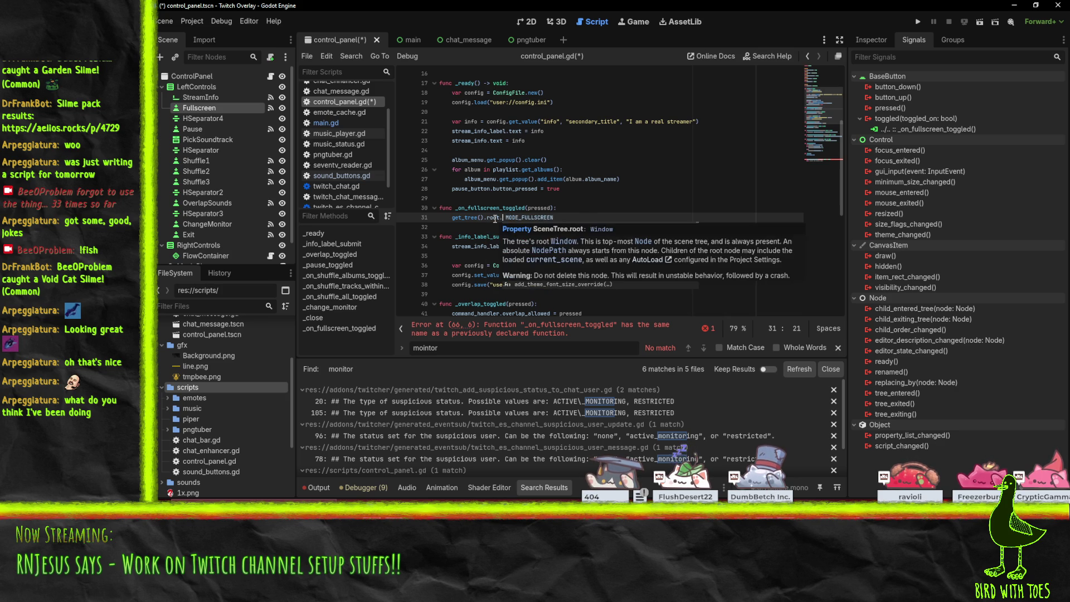
pyautogui.write('window')
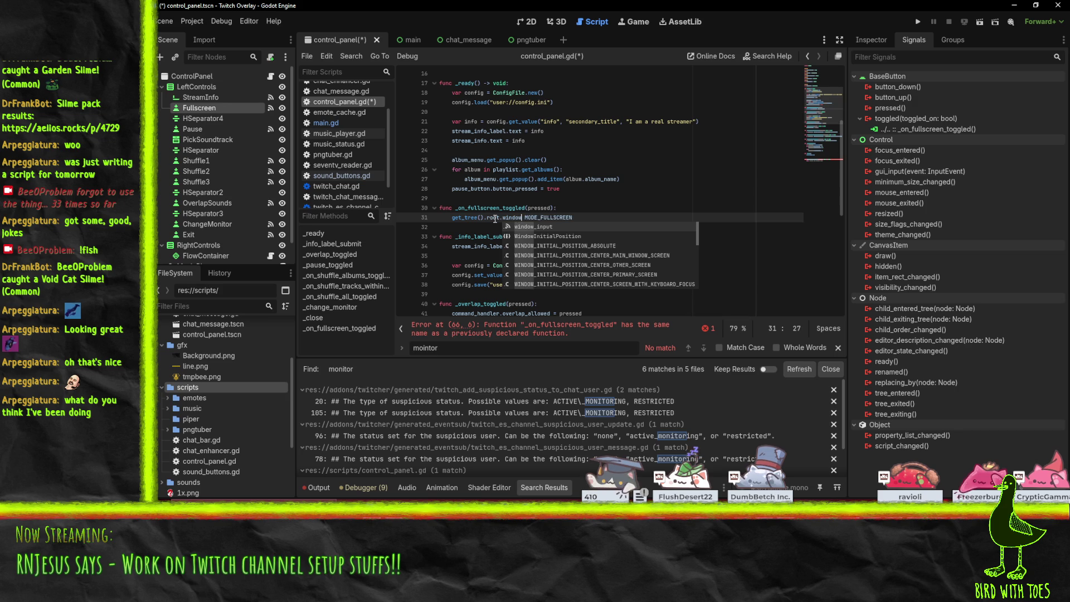
pyautogui.press('BackSpace')
pyautogui.press('BackSpace')
pyautogui.press('BackSpace')
pyautogui.write('view')
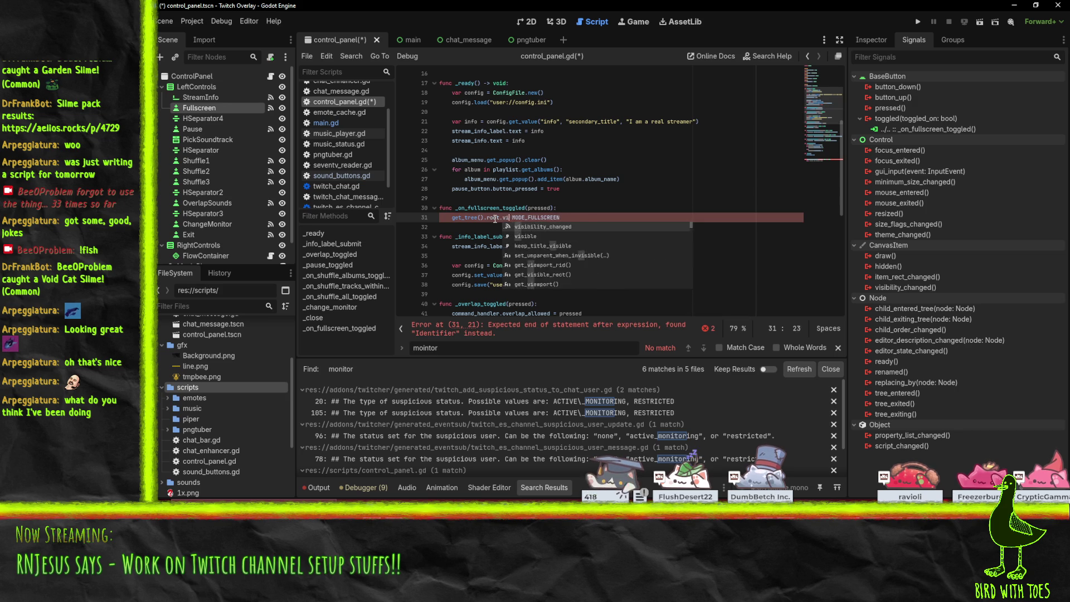
pyautogui.press('BackSpace')
pyautogui.press('BackSpace')
pyautogui.press('BackSpace')
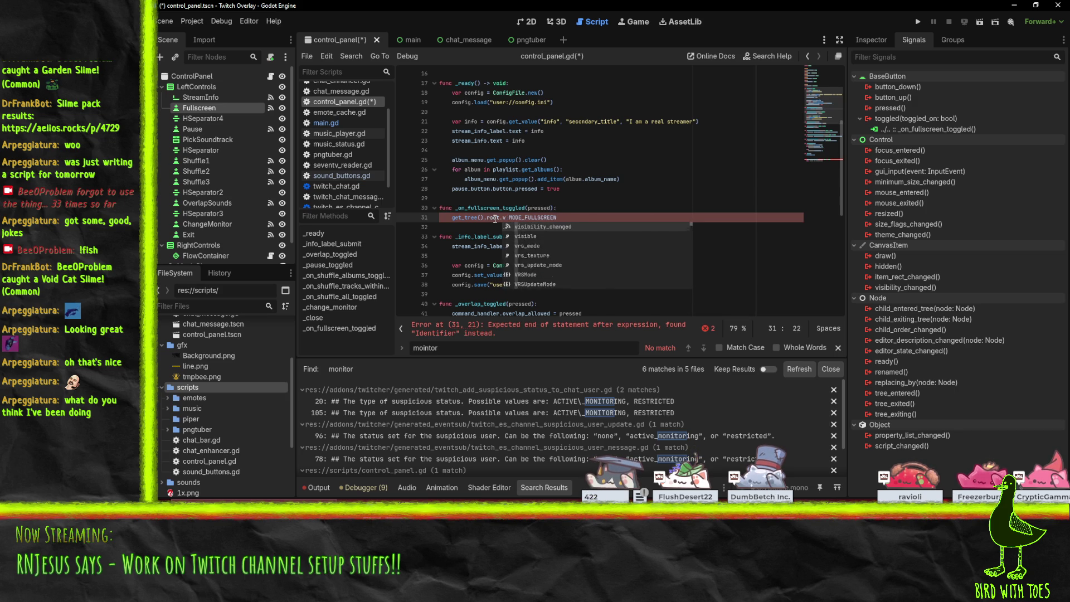
pyautogui.write('set')
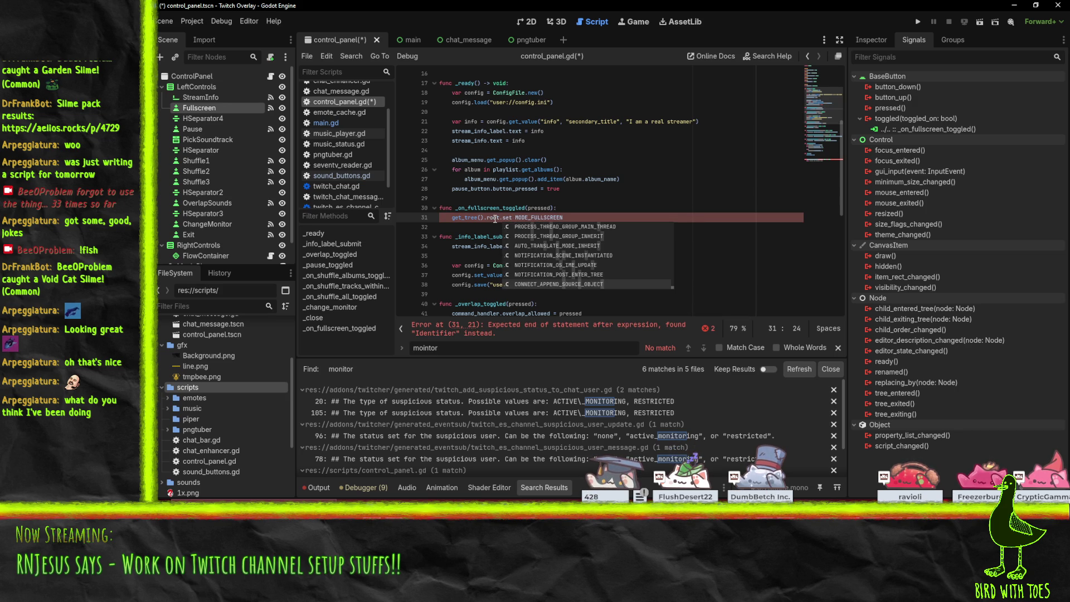
pyautogui.press('Down')
pyautogui.press('Down')
pyautogui.press('Down')
pyautogui.press('Down')
pyautogui.press('Down')
pyautogui.press('Down')
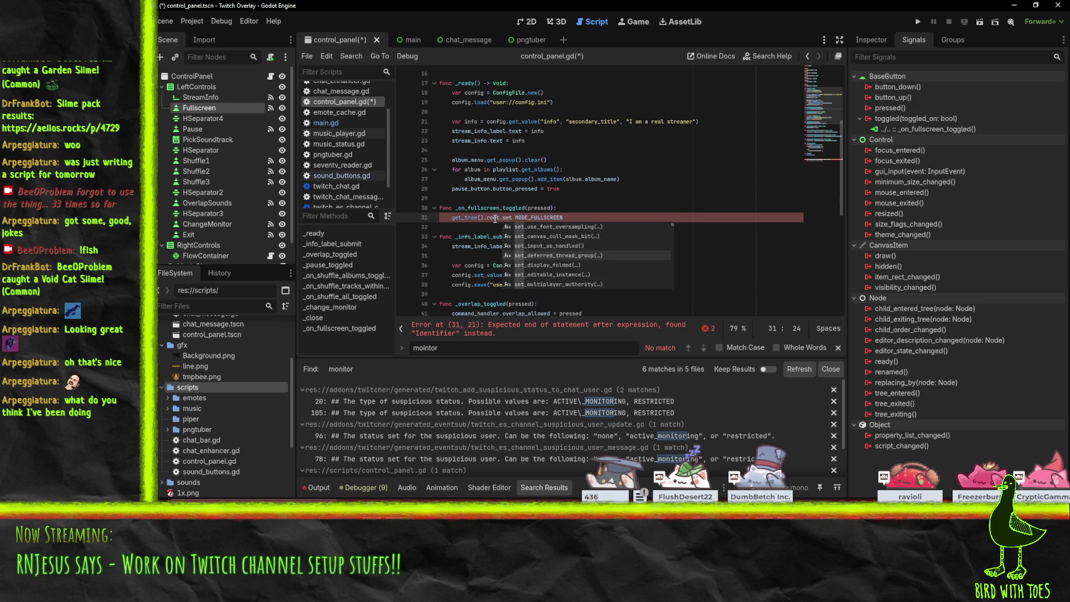
pyautogui.press('Down')
pyautogui.press('Down')
pyautogui.press('Down')
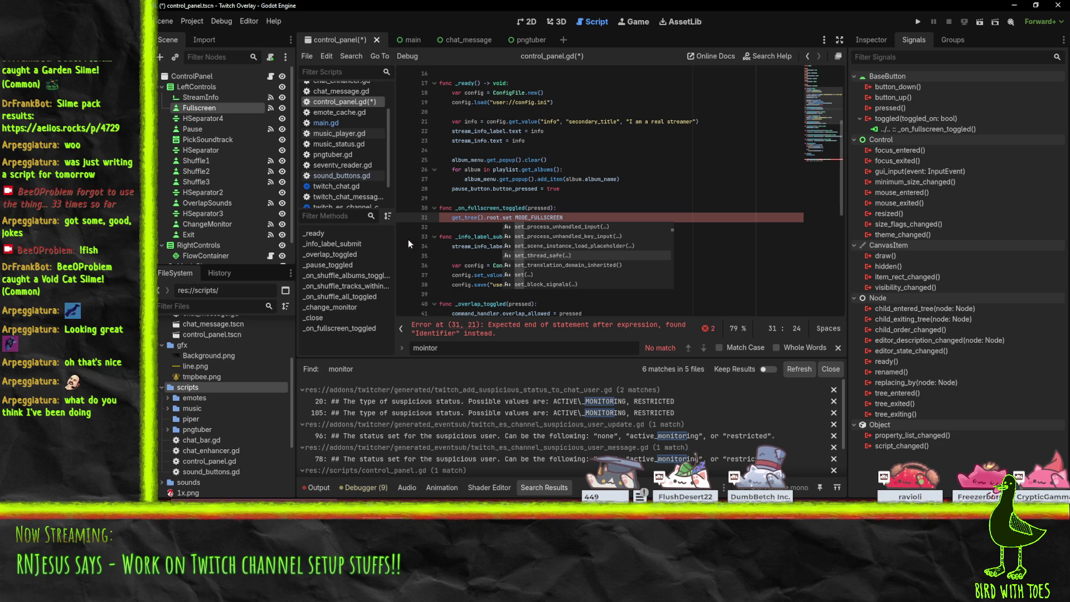
pyautogui.hotkey('alt', 'Tab')
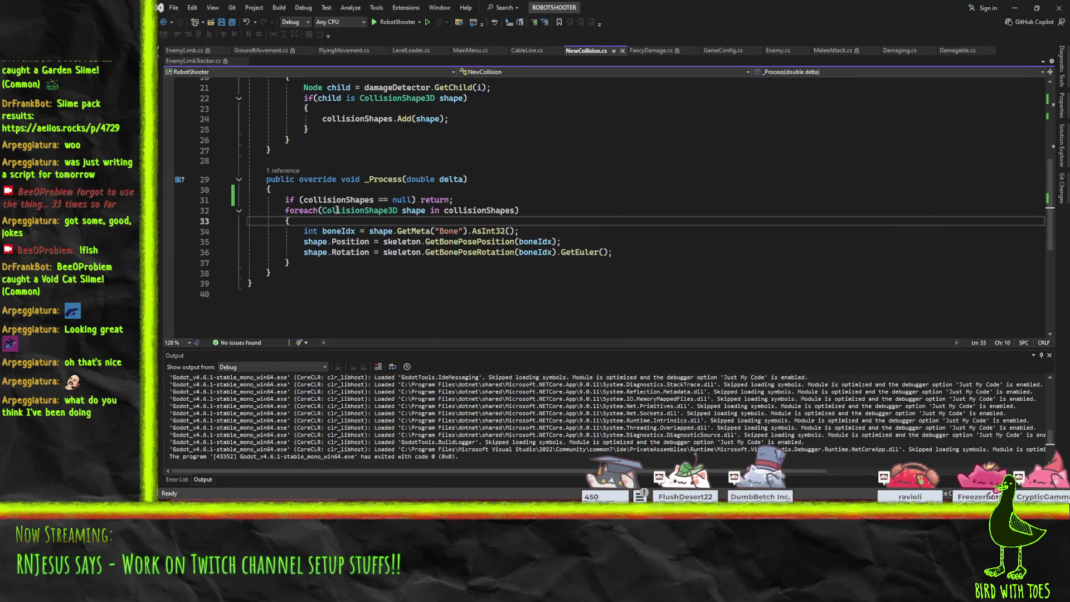
# - In Solution Explorer, collapse Enemy and LevelFeatures, expand GameControl and Ui, and open SettingsHub.cs
pyautogui.click(1062, 145)
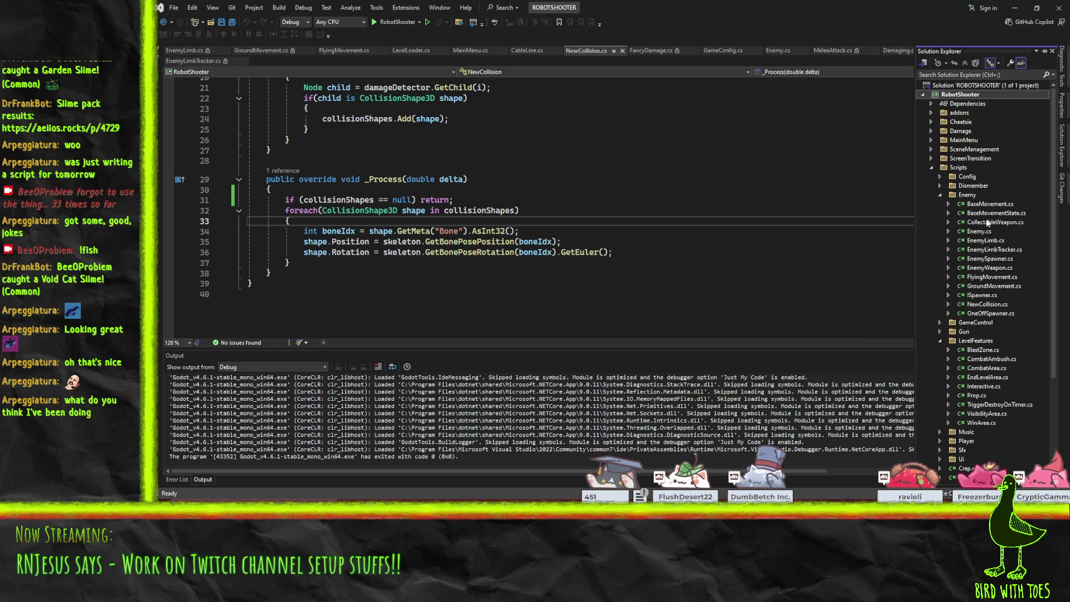
pyautogui.scroll(-5, 966, 155)
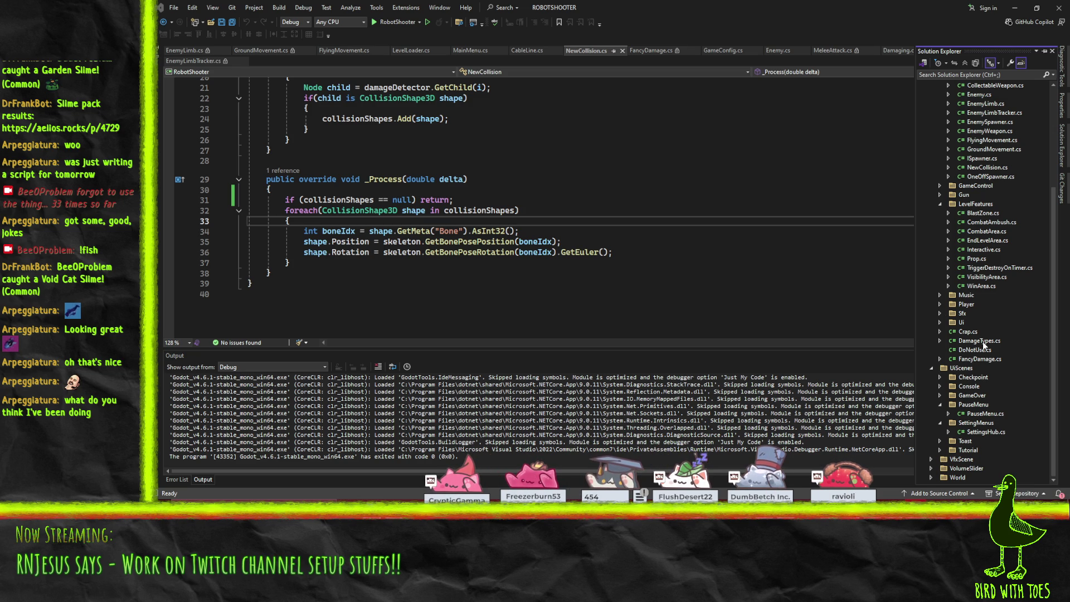
pyautogui.scroll(5, 977, 364)
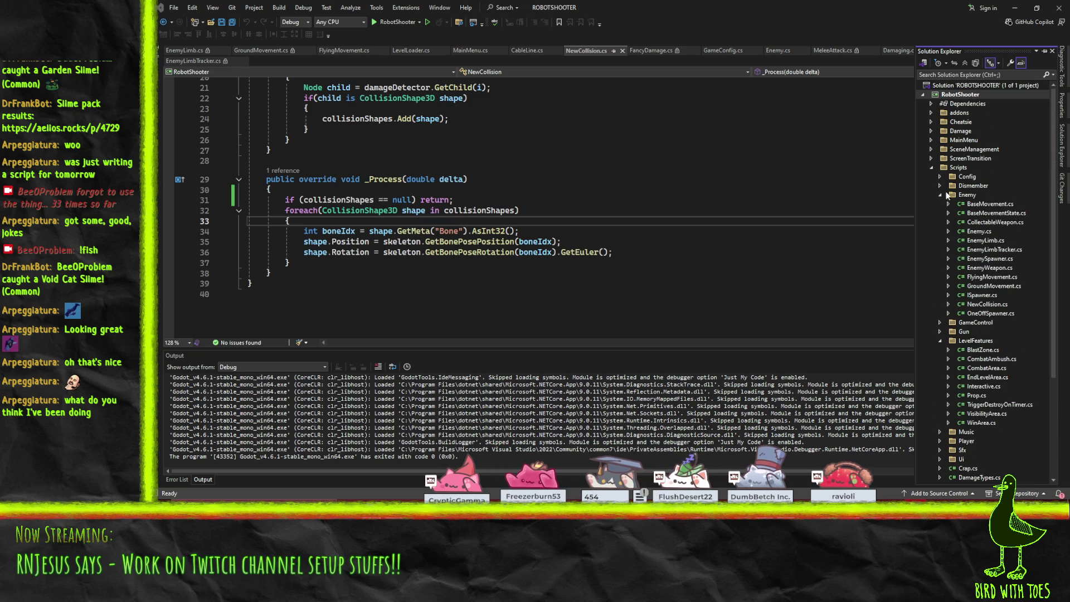
pyautogui.click(941, 195)
pyautogui.click(940, 221)
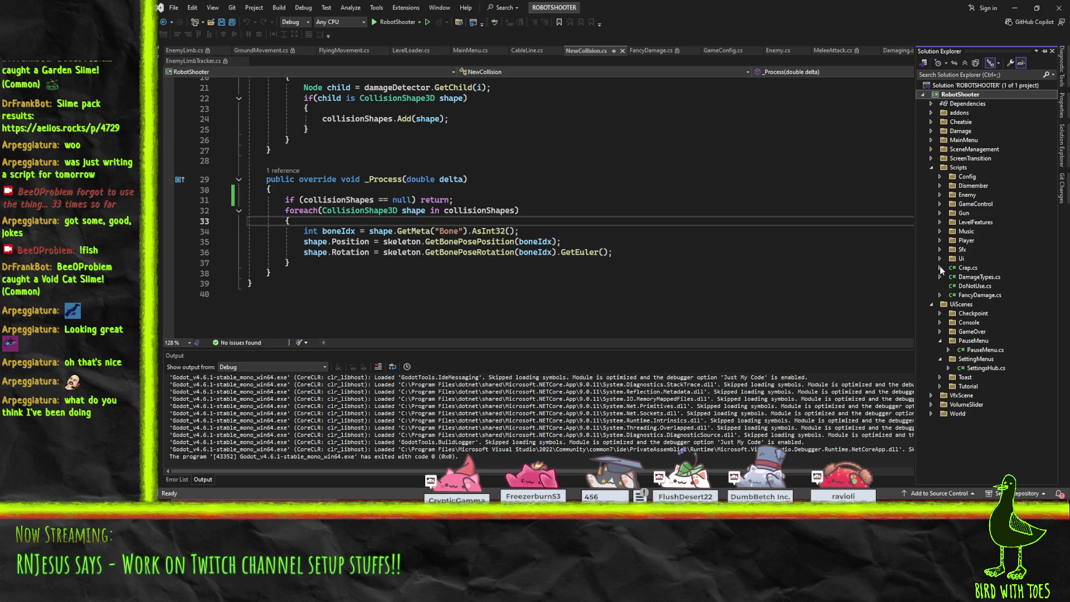
pyautogui.click(936, 205)
pyautogui.click(940, 204)
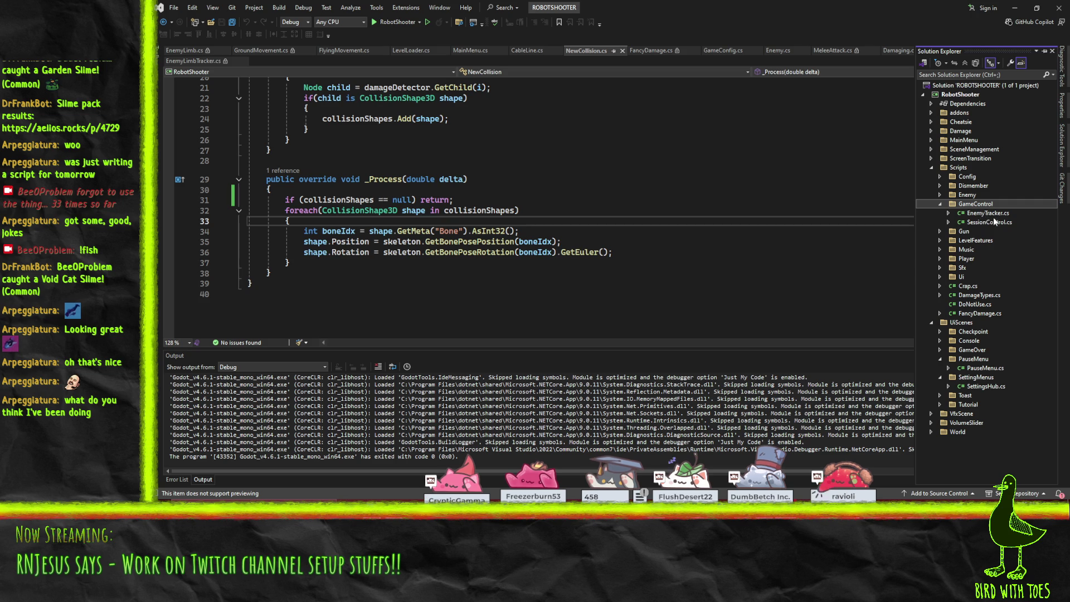
pyautogui.click(940, 277)
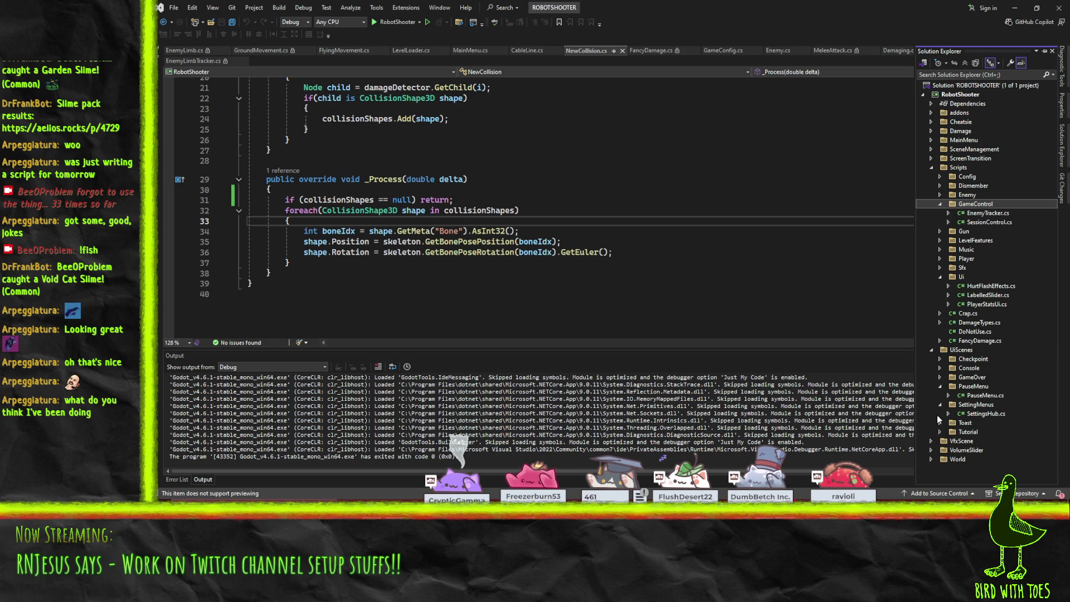
pyautogui.doubleClick(984, 416)
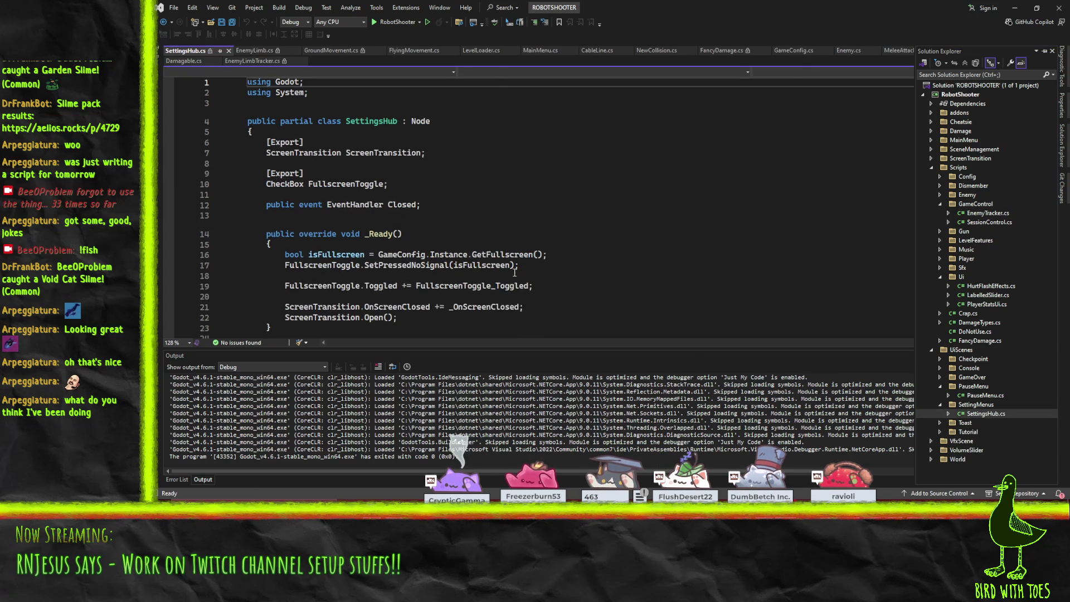
# - Pin Solution Explorer and inspect GameConfig.cs's GetFullscreen DisplayServer window-mode check
pyautogui.scroll(-7, 571, 244)
pyautogui.scroll(7, 571, 244)
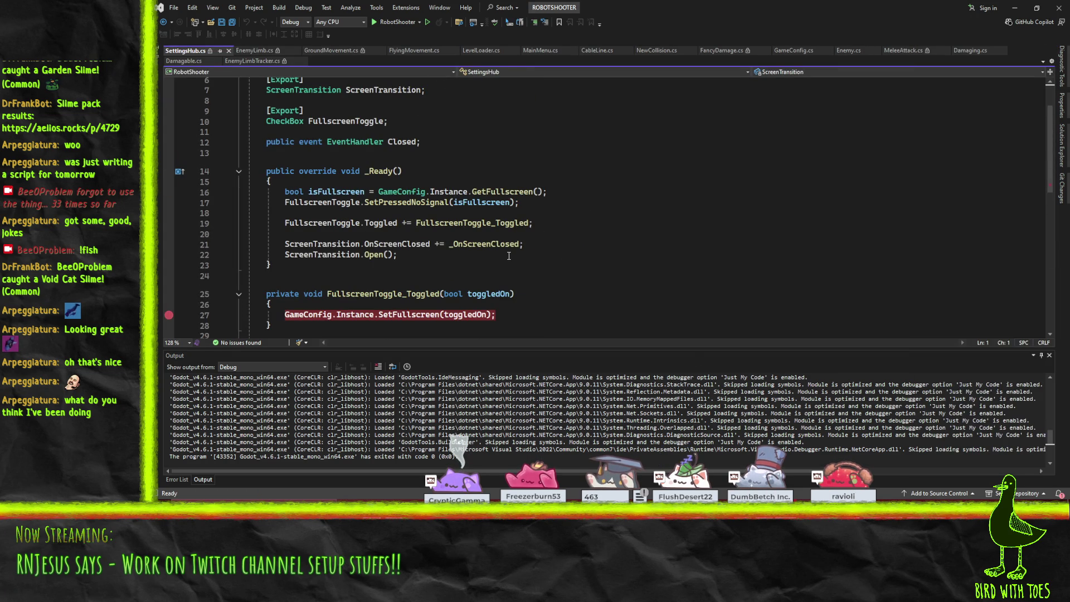
pyautogui.click(1062, 145)
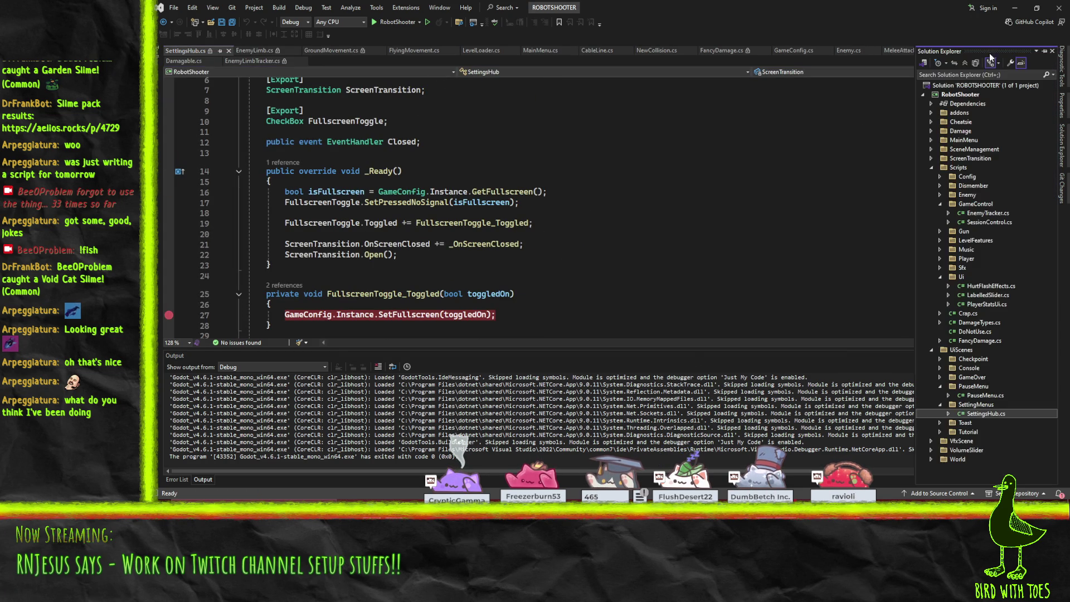
pyautogui.click(1045, 51)
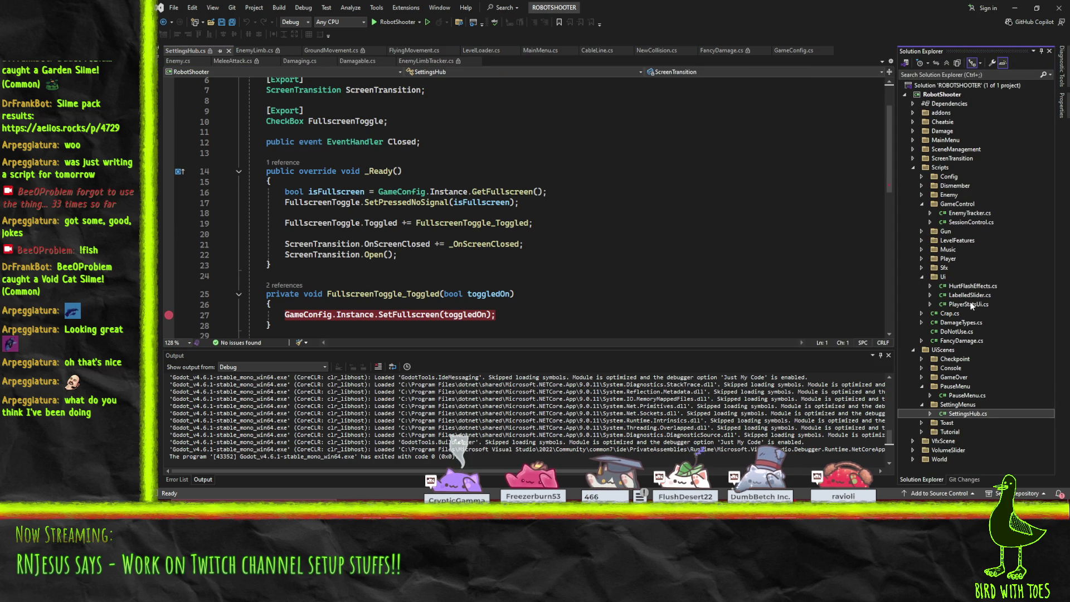
pyautogui.click(962, 287)
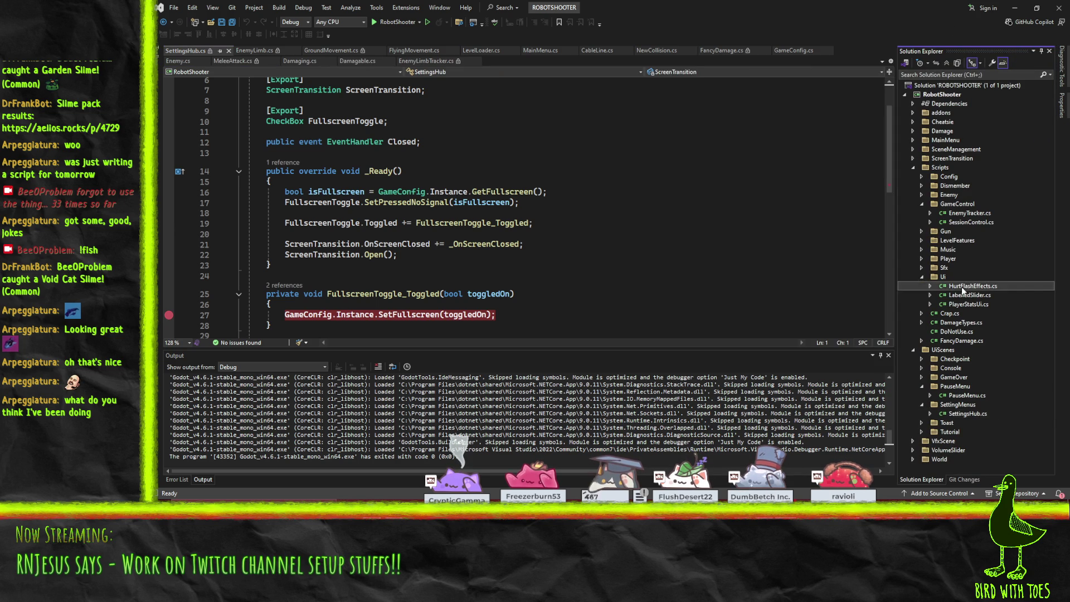
pyautogui.click(921, 277)
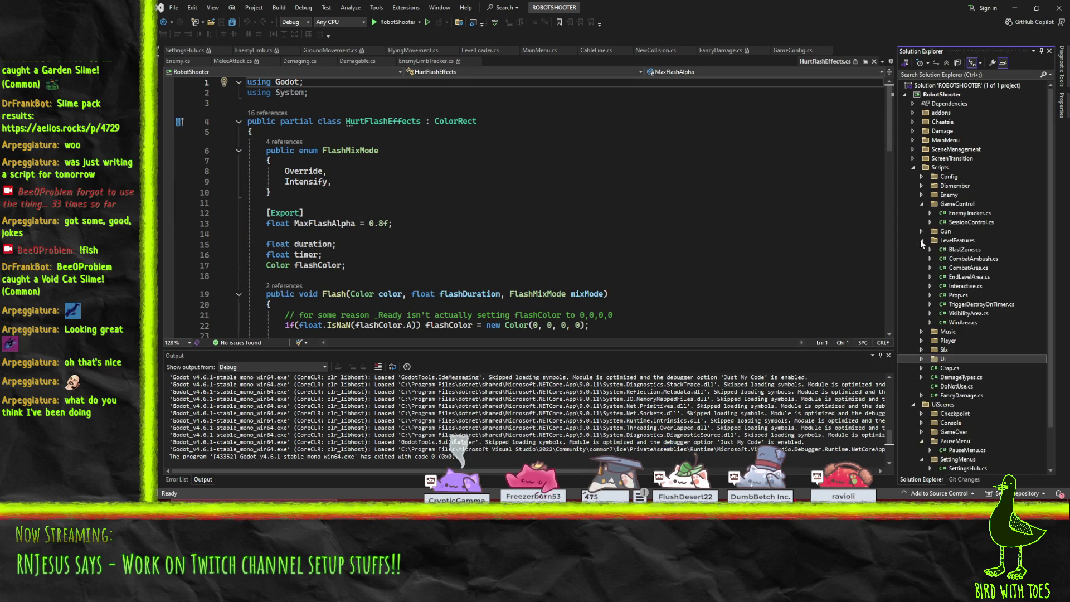
pyautogui.click(921, 176)
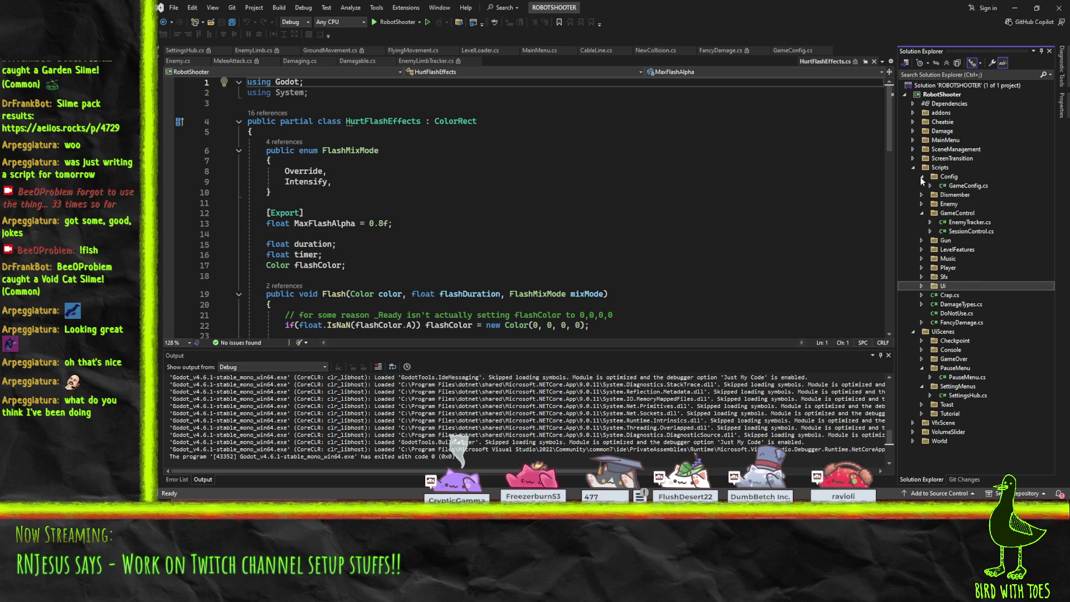
pyautogui.click(939, 186)
pyautogui.scroll(-10, 317, 178)
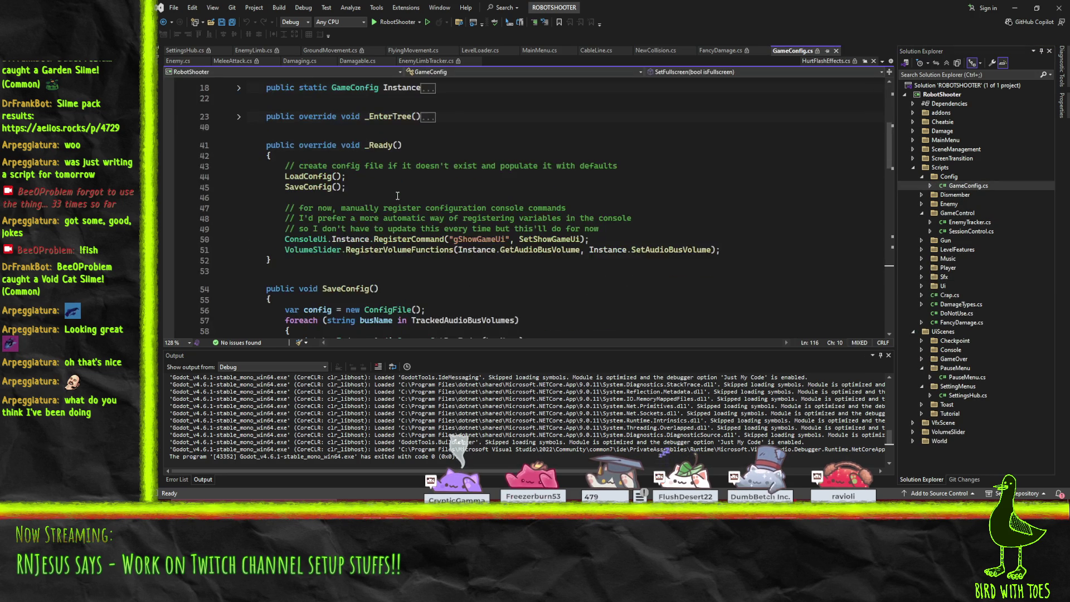
pyautogui.scroll(-2, 317, 179)
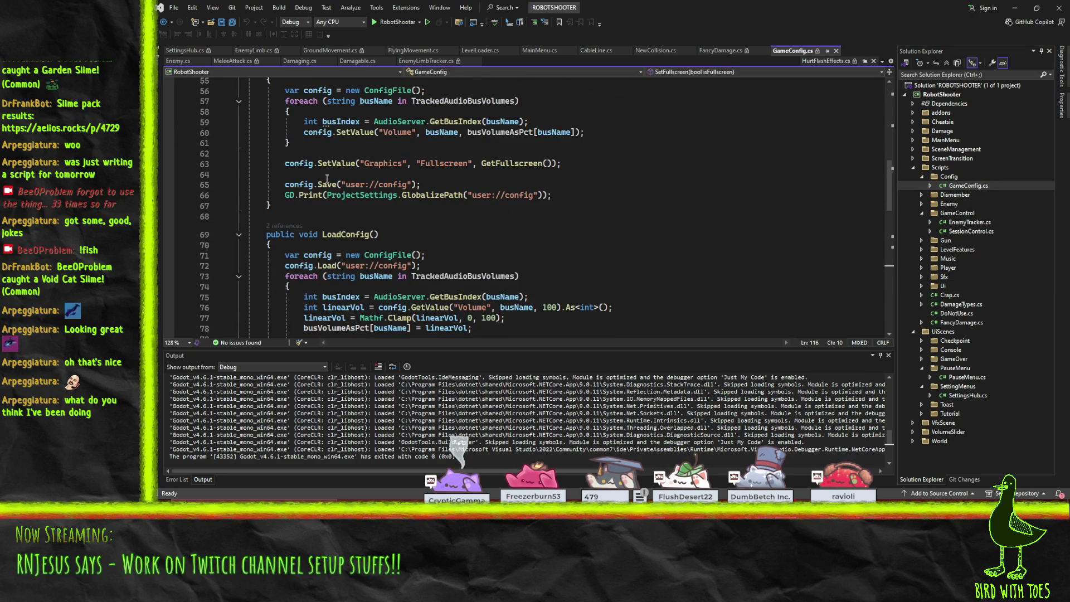
pyautogui.click(524, 163)
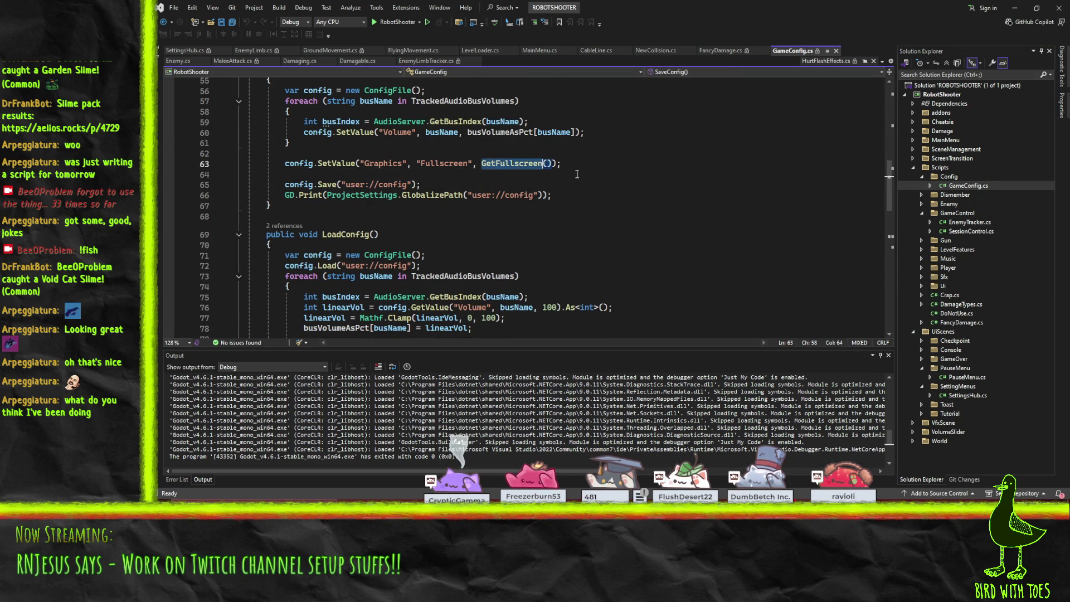
pyautogui.scroll(-8, 619, 200)
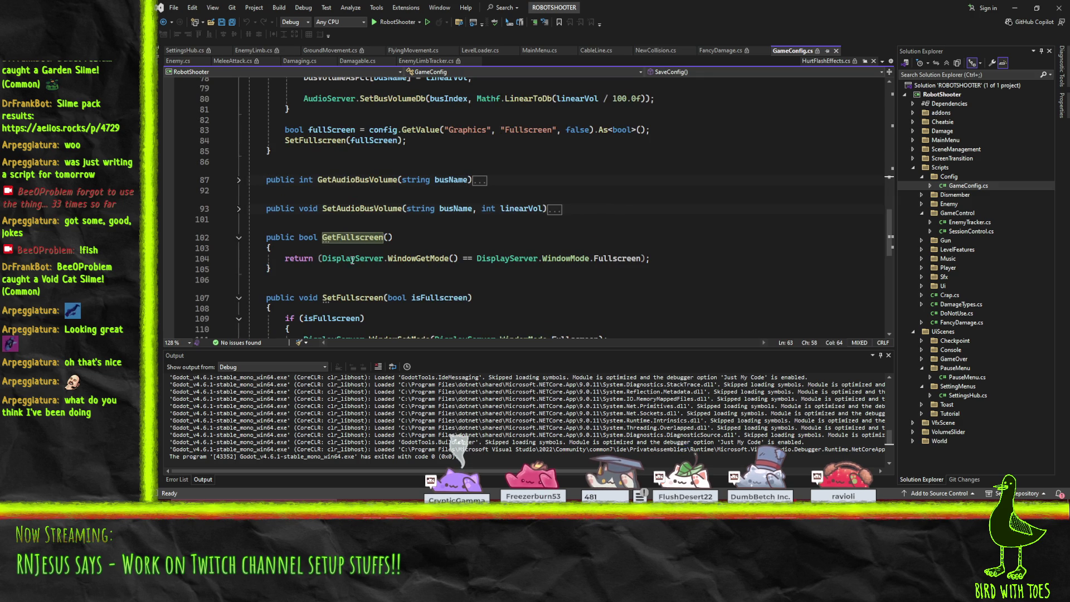
pyautogui.click(410, 258)
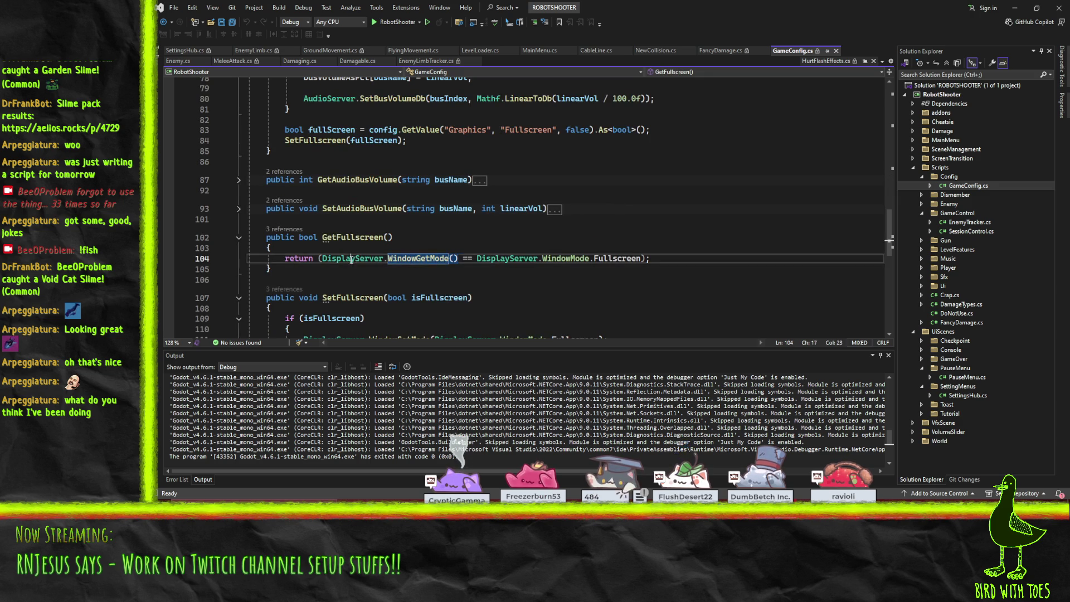
pyautogui.click(383, 258)
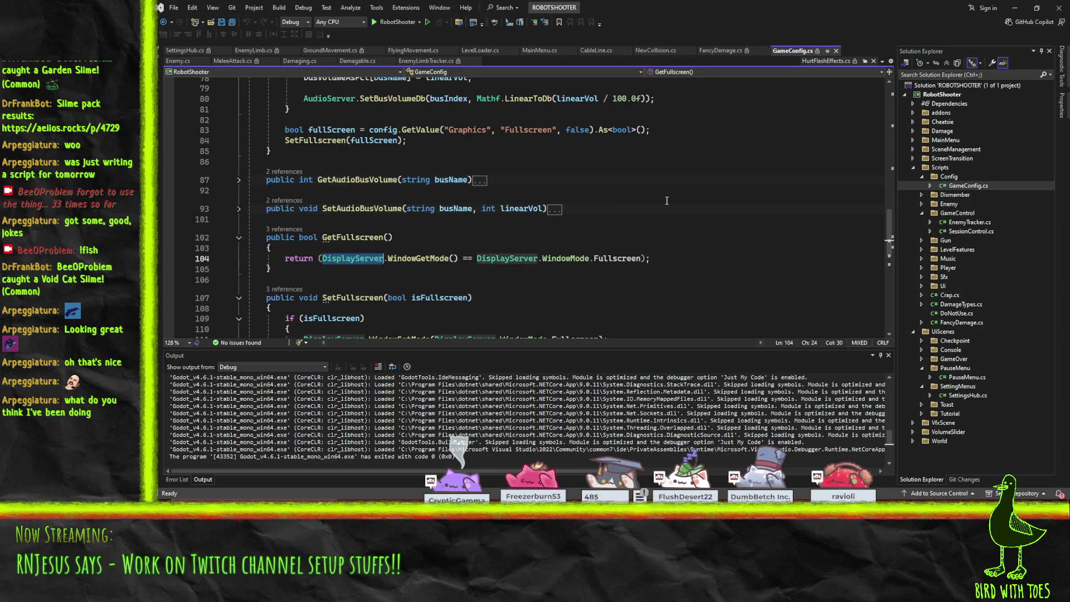
# - Back in Godot, replace line 31 with DisplayServer.window_set_mode(WINDOW_MODE_FULLSCREEN)
pyautogui.click(1018, 8)
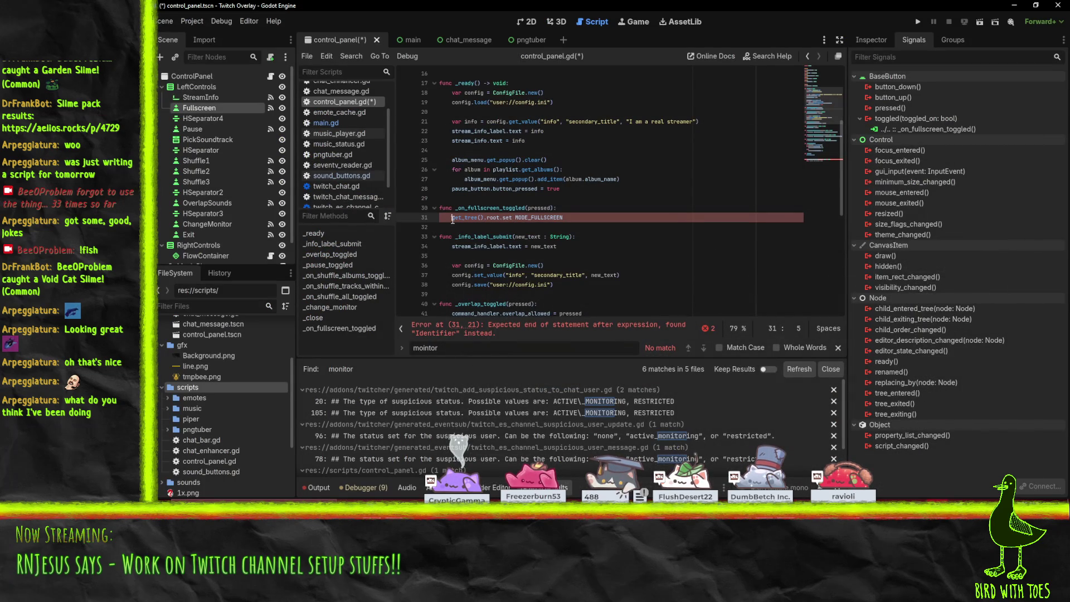
pyautogui.hotkey('shift', 'End')
pyautogui.press('BackSpace')
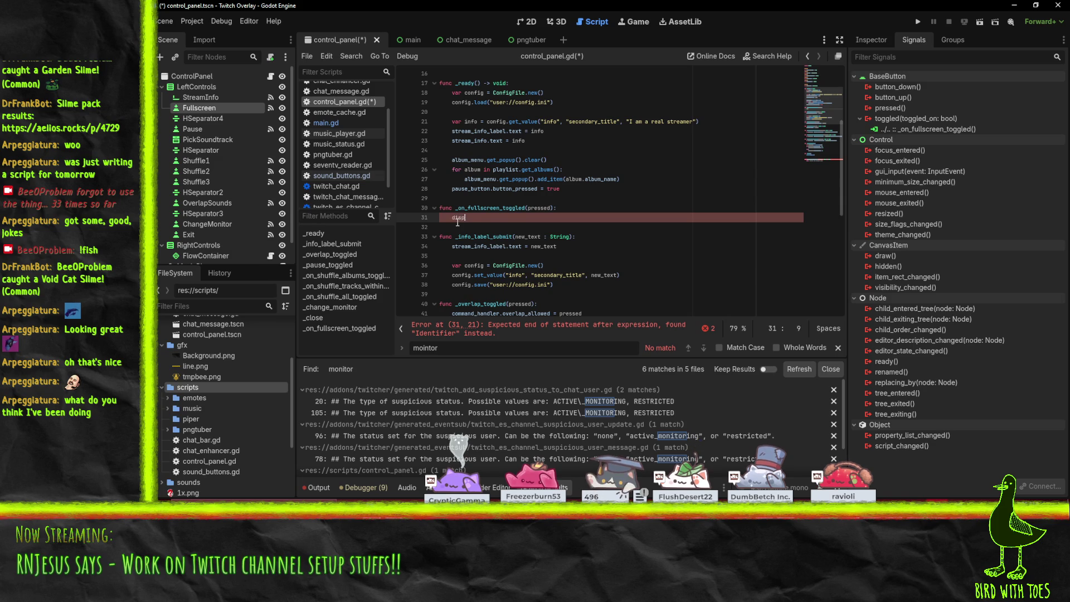
pyautogui.press('Return')
pyautogui.write('.')
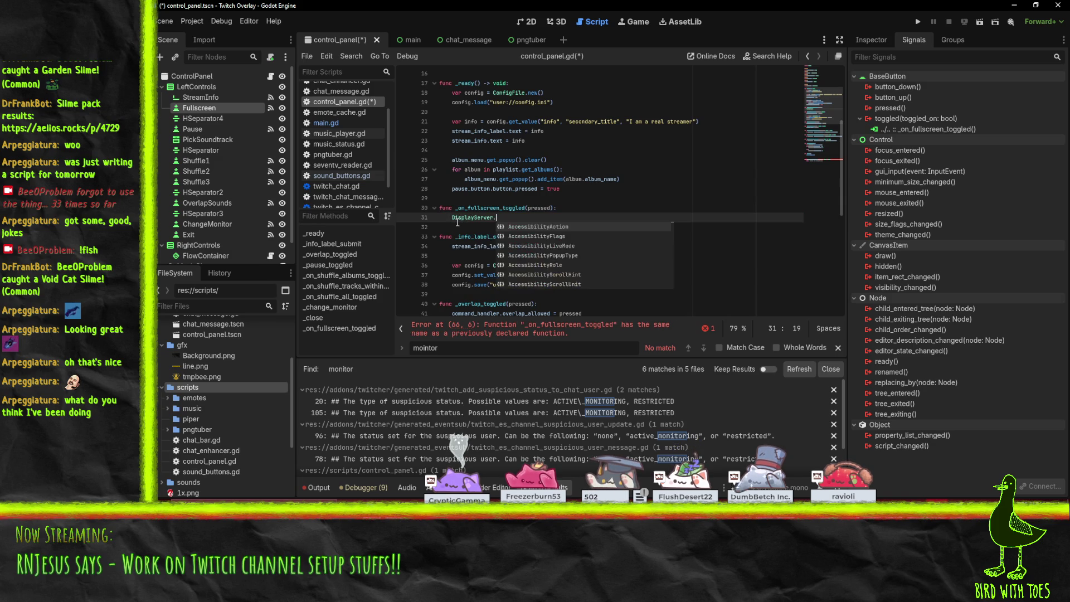
pyautogui.write('set_')
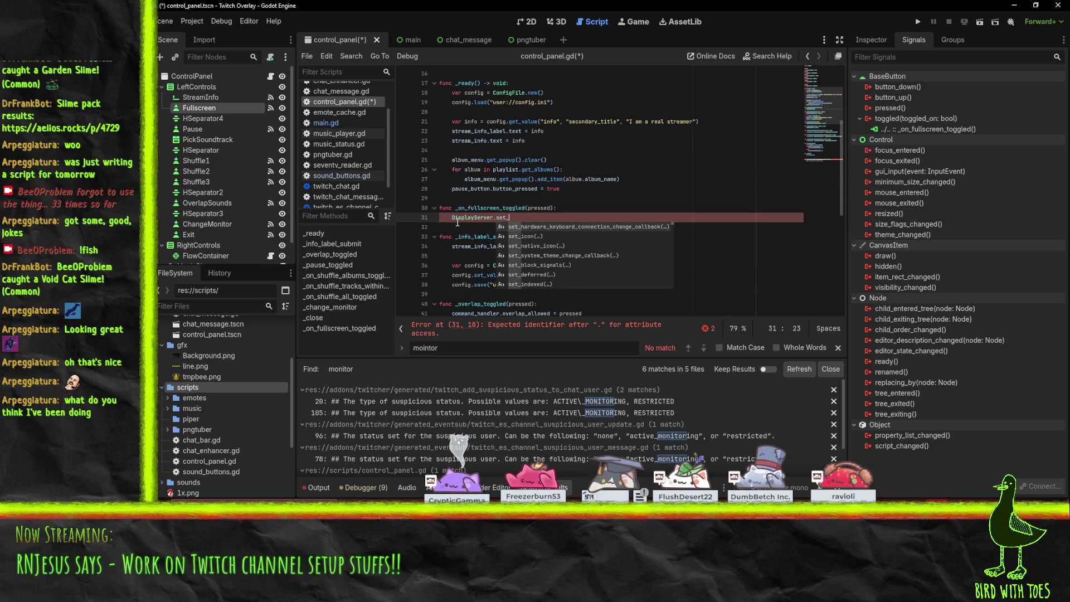
pyautogui.write('window_m')
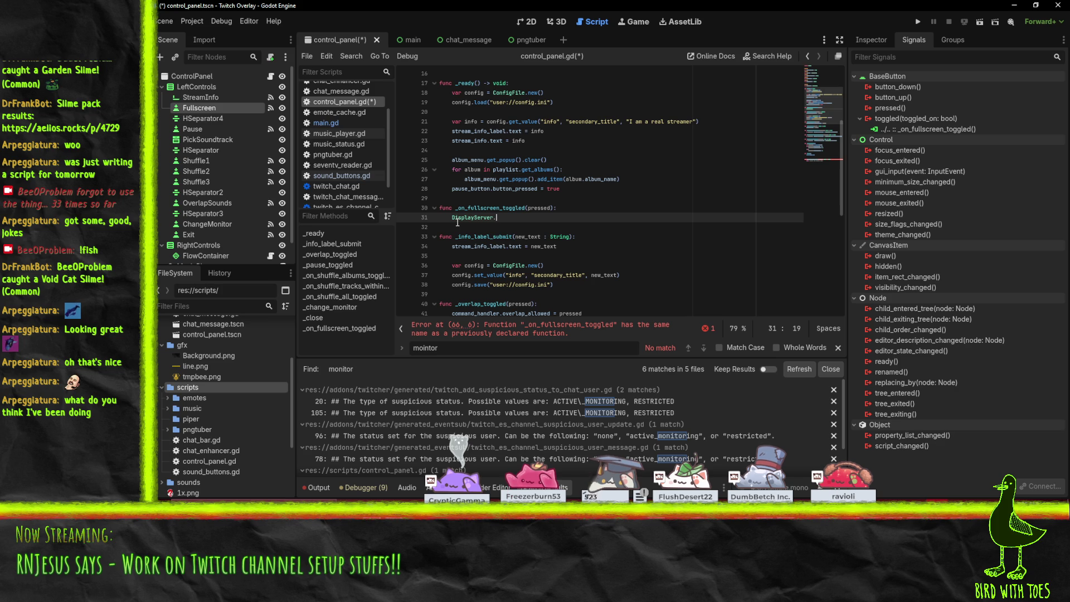
pyautogui.write('w_')
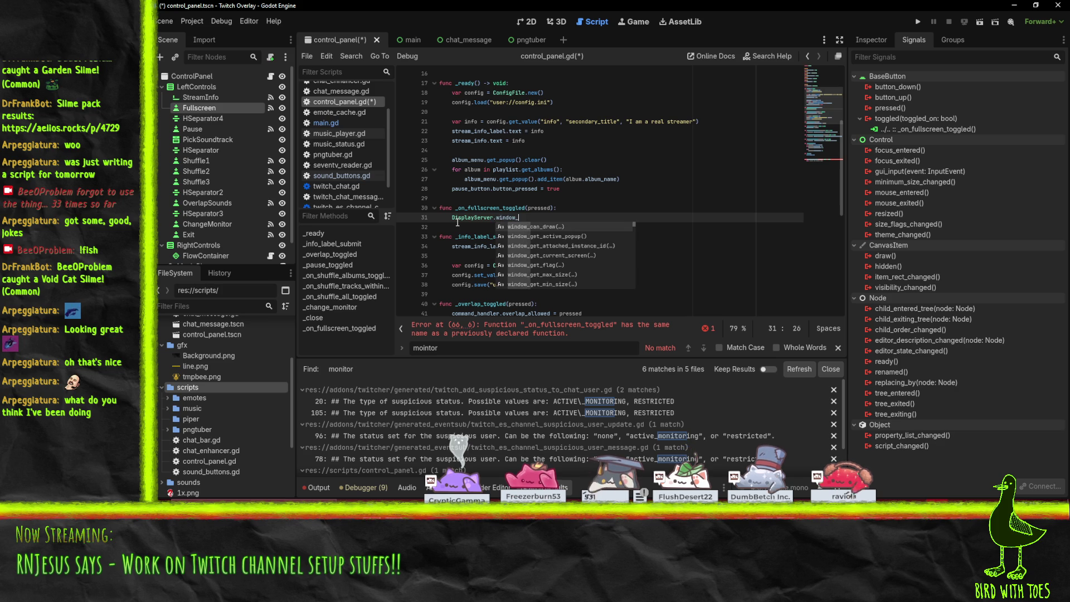
pyautogui.write('mode')
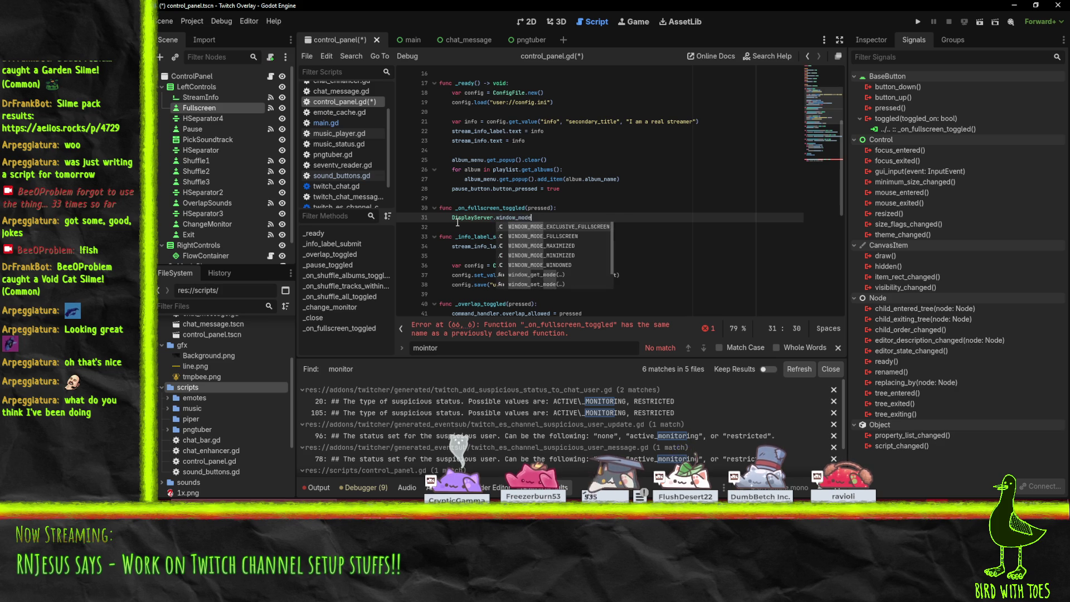
pyautogui.press('Down')
pyautogui.press('Down')
pyautogui.press('Down')
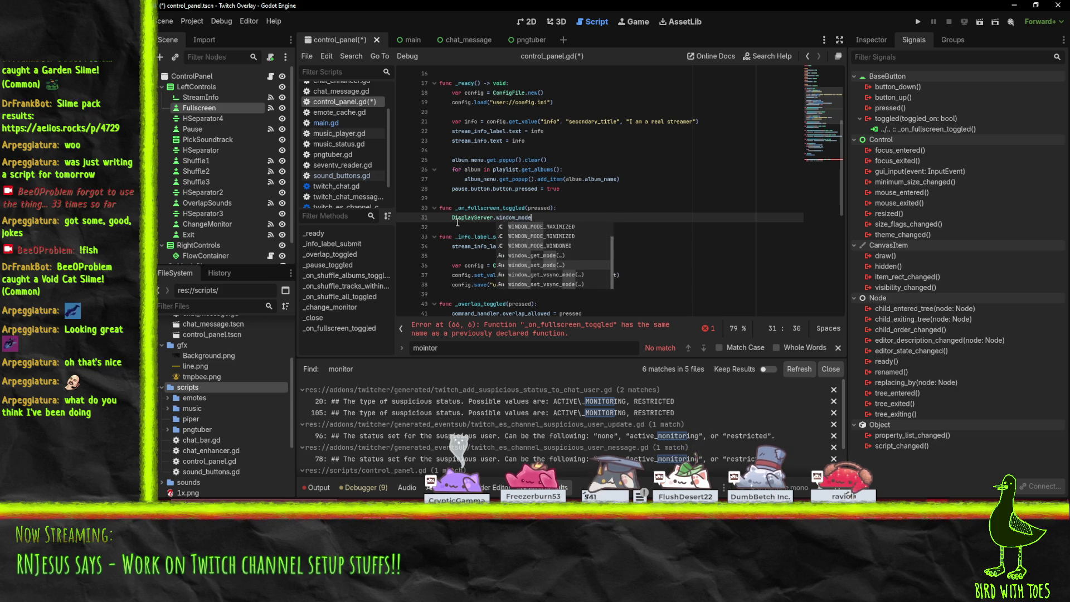
pyautogui.press('Return')
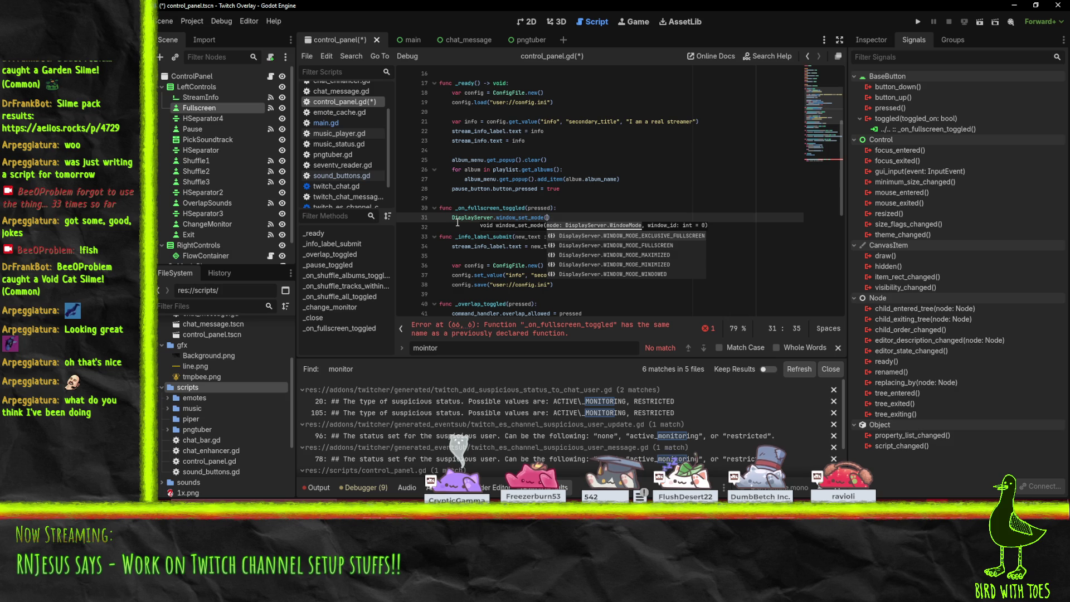
pyautogui.press('Down')
pyautogui.press('Down')
pyautogui.press('Down')
pyautogui.press('Up')
pyautogui.press('Up')
pyautogui.press('Return')
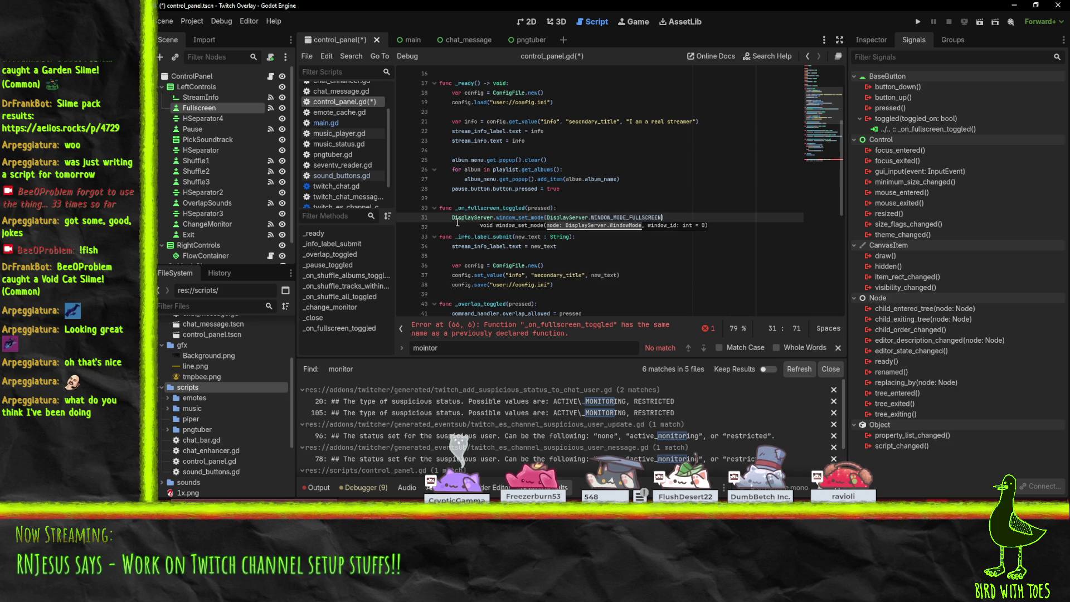
# - Wrap the fullscreen call in 'if pressed:' and add an else branch
pyautogui.press('Home')
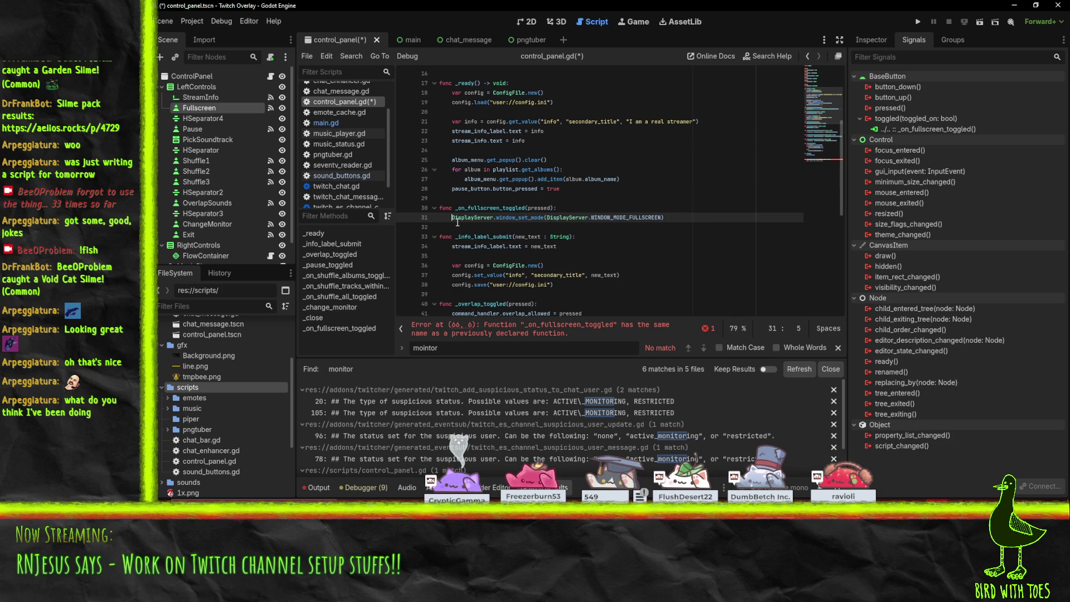
pyautogui.write('if p')
pyautogui.write('ressed:')
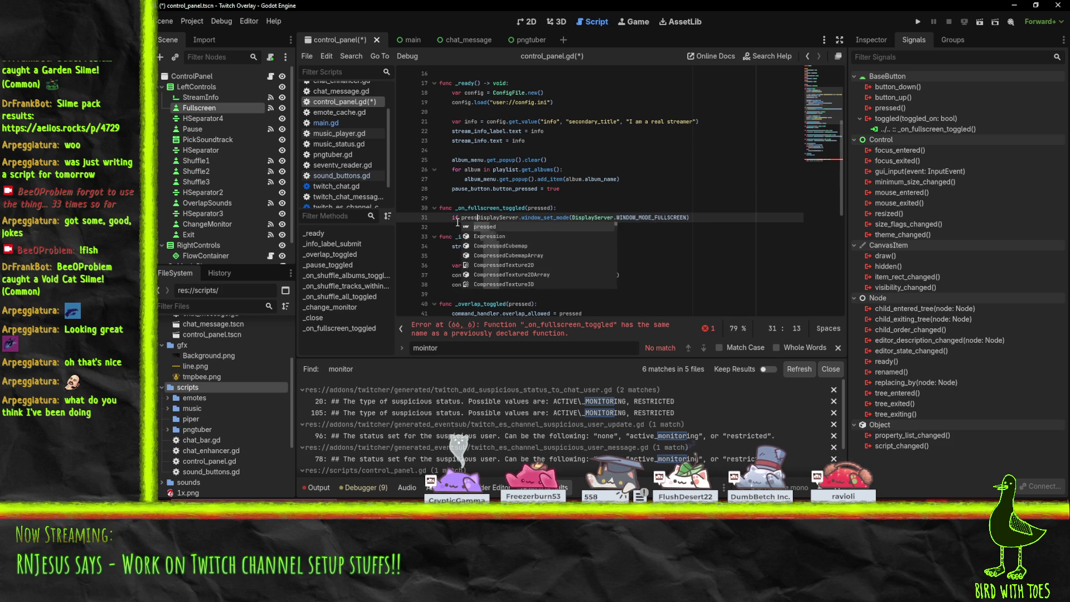
pyautogui.press('Return')
pyautogui.press('End')
pyautogui.press('Return')
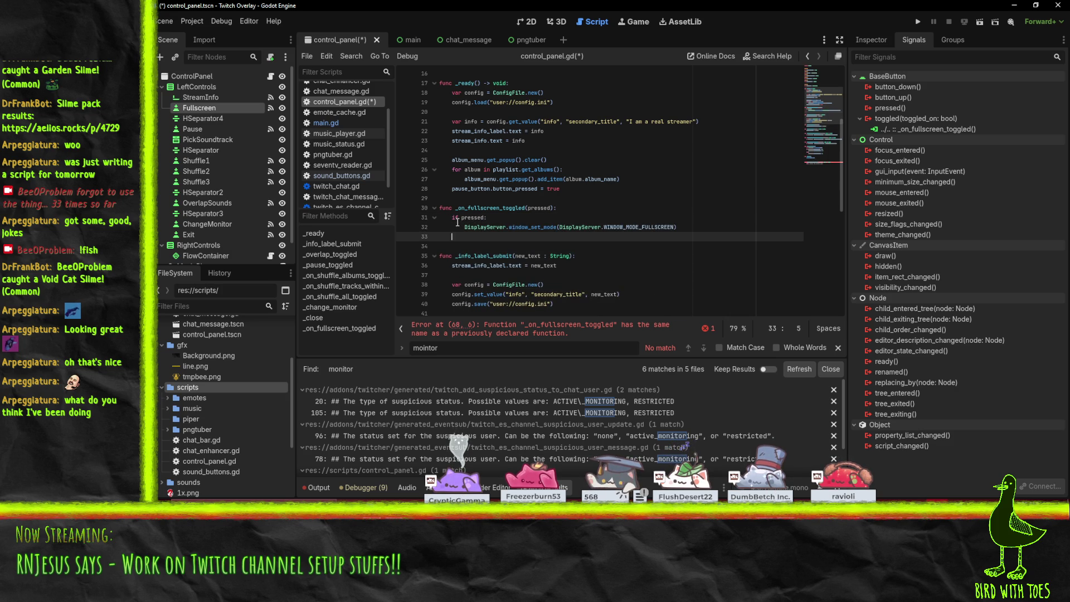
pyautogui.write('else:')
# - Under else, set the window mode to WINDOW_MODE_WINDOWED and save the script
pyautogui.tripleClick(457, 223)
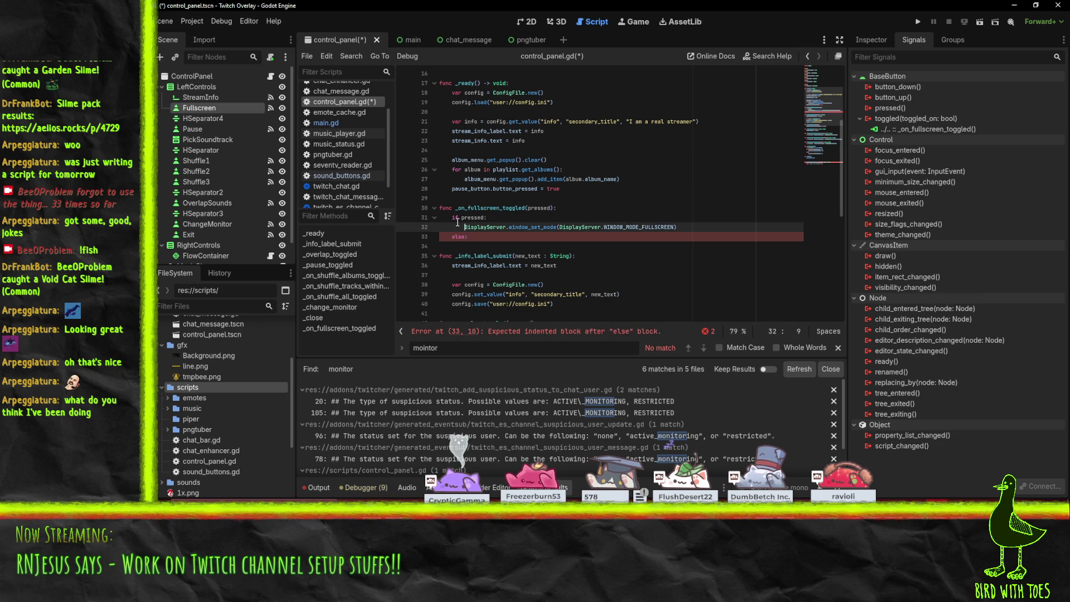
pyautogui.hotkey('ctrl', 'c')
pyautogui.press('Down')
pyautogui.hotkey('ctrl', 'v')
pyautogui.click(621, 246)
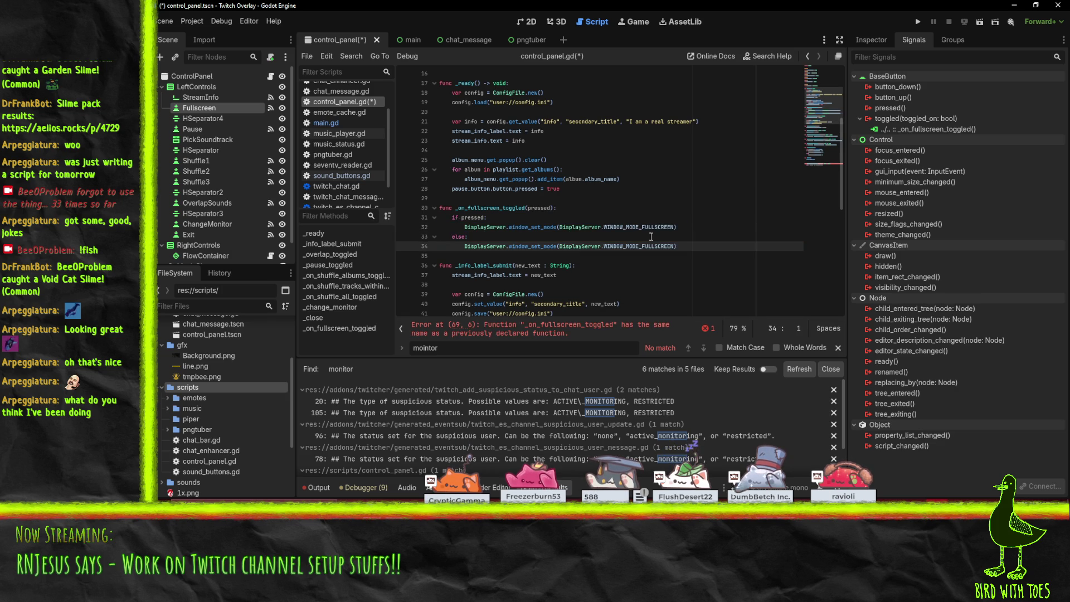
pyautogui.doubleClick(622, 246)
pyautogui.write('WI')
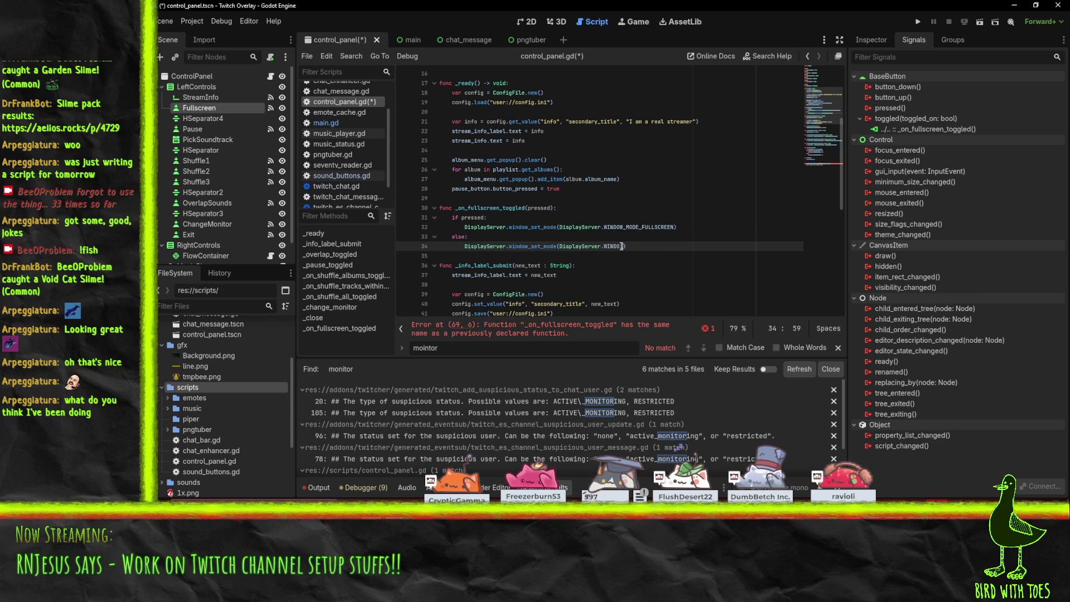
pyautogui.write('INDOWED')
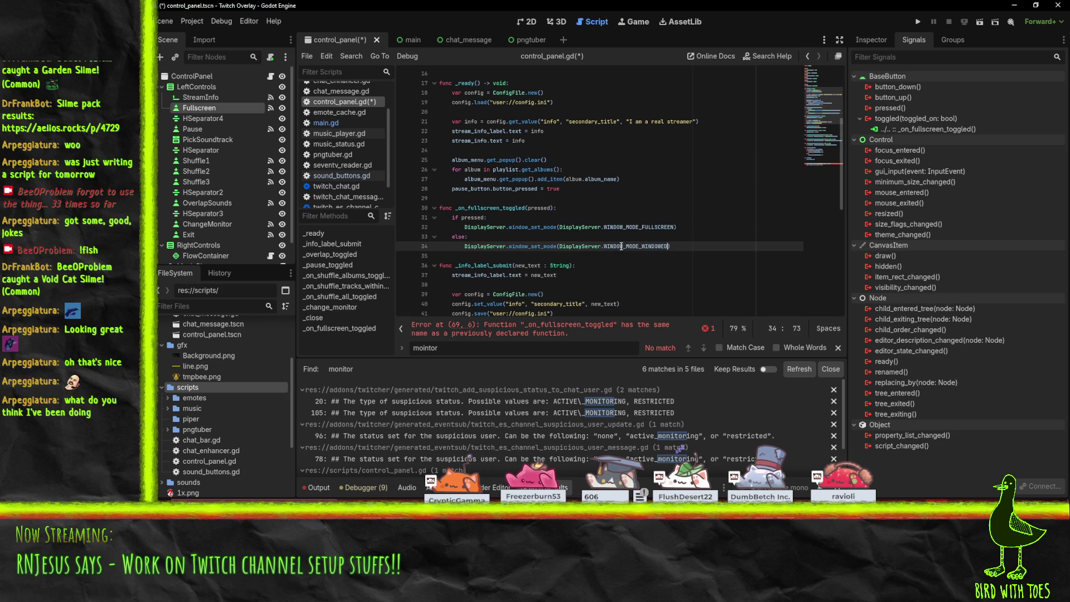
pyautogui.press('Return')
pyautogui.hotkey('ctrl', 's')
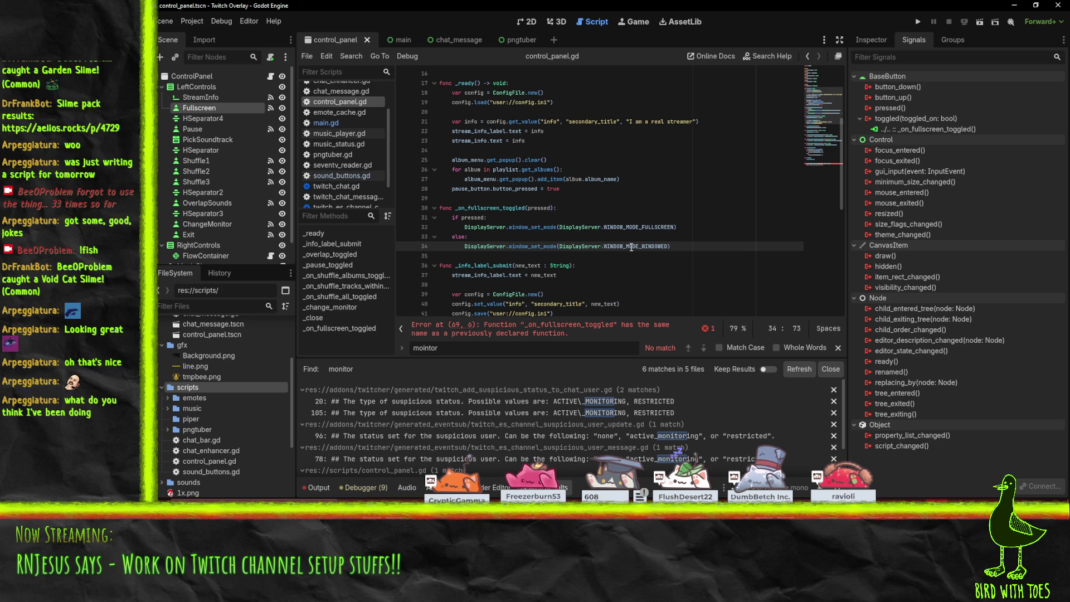
# - Test-run the project, then delete the duplicate _on_fullscreen_toggled declaration
pyautogui.click(921, 21)
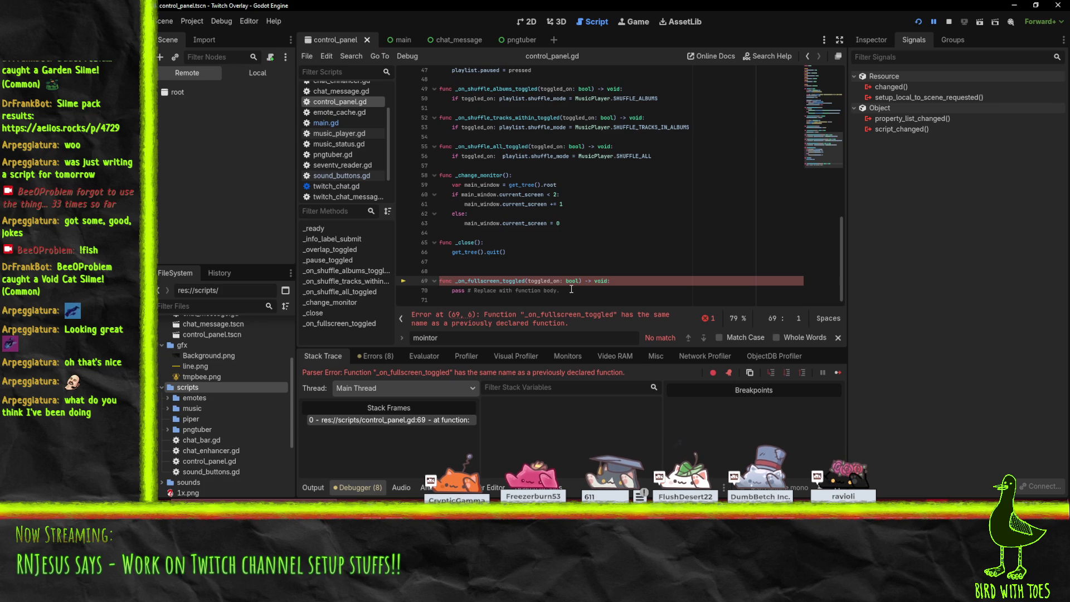
pyautogui.scroll(1, 592, 295)
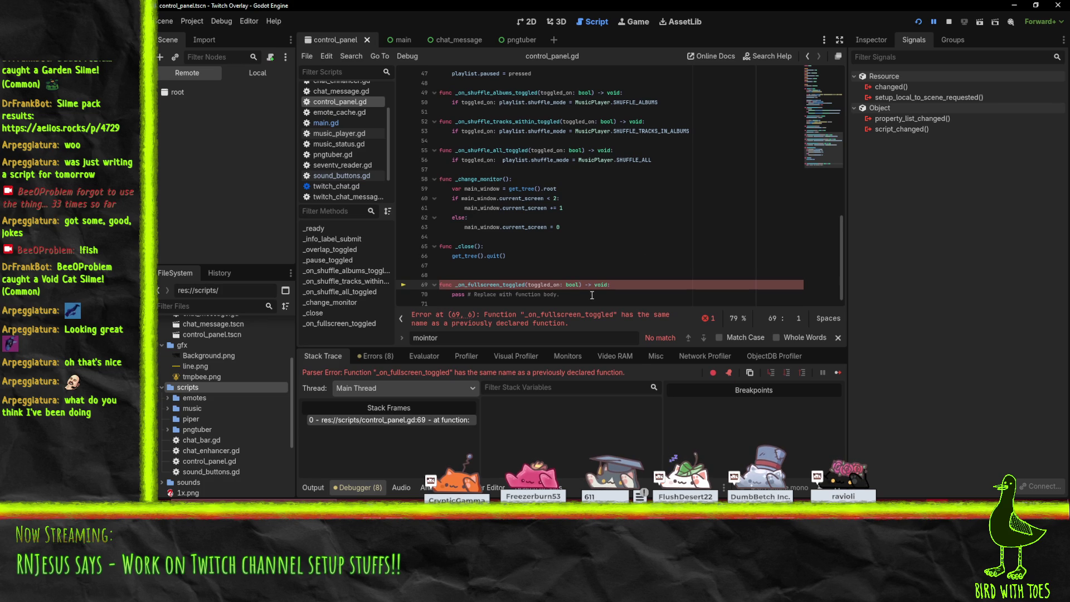
pyautogui.doubleClick(462, 285)
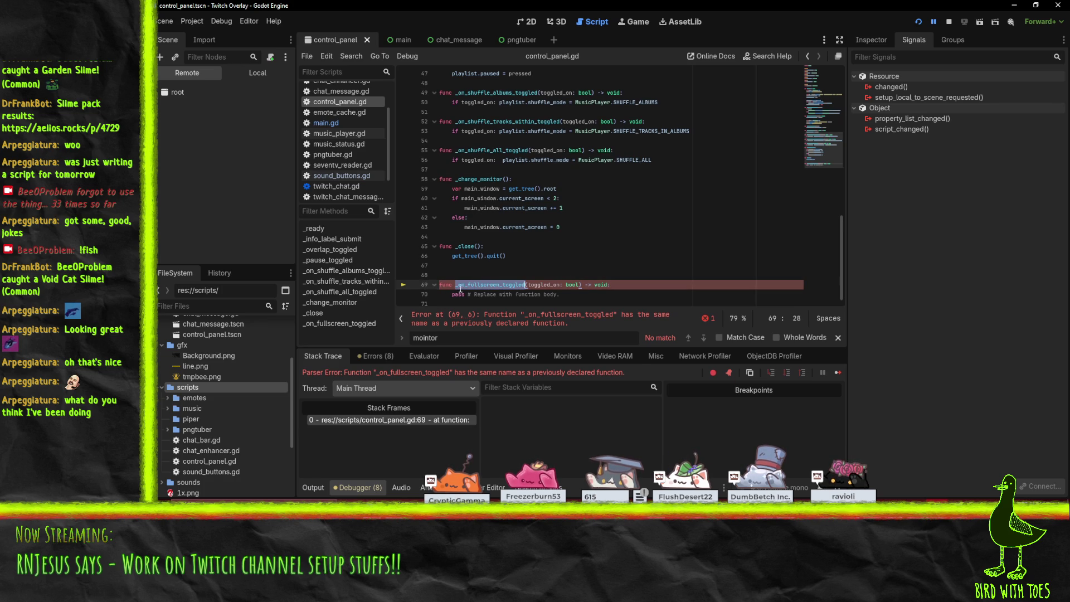
pyautogui.hotkey('ctrl', 'shift', 'k')
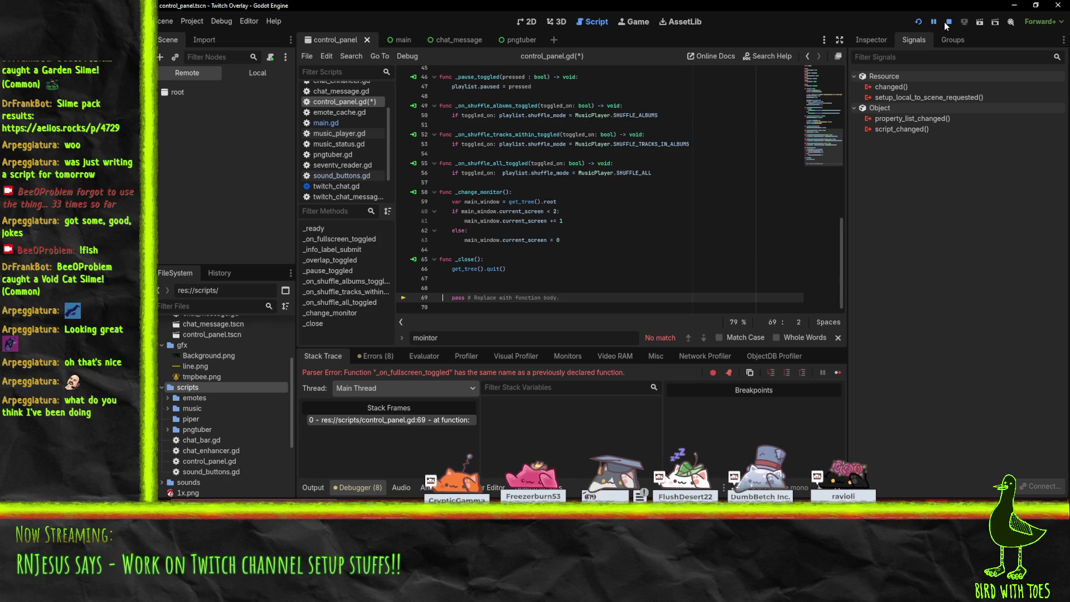
# - Stop the run, remove the leftover pass line, give the header a toggled_on bool parameter, and save
pyautogui.click(947, 23)
pyautogui.press('Up')
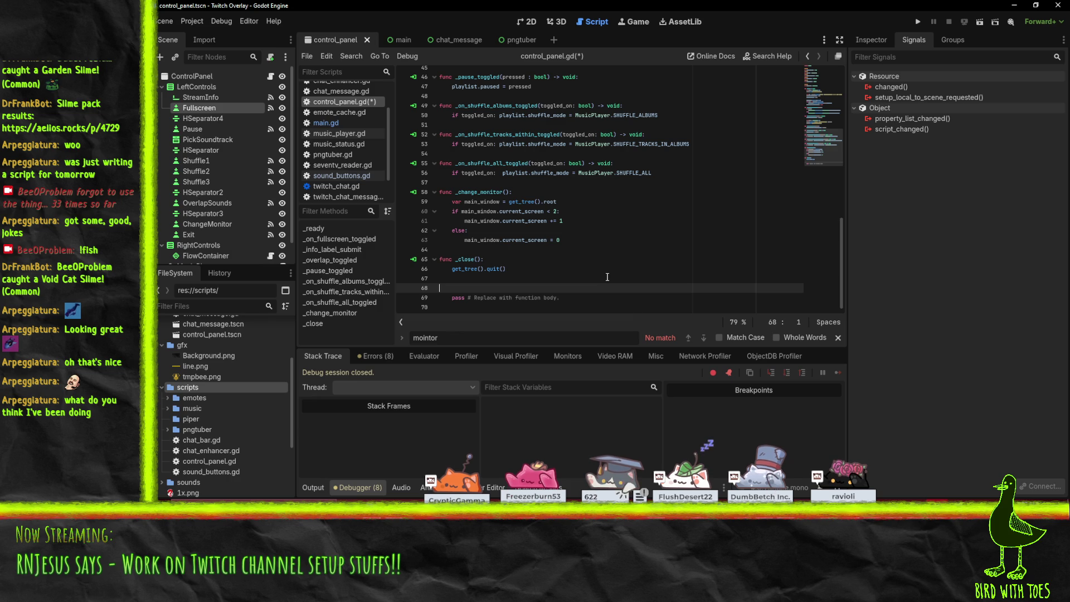
pyautogui.hotkey('ctrl', 'shift', 'k')
pyautogui.hotkey('ctrl', 'shift', 'k')
pyautogui.press('BackSpace')
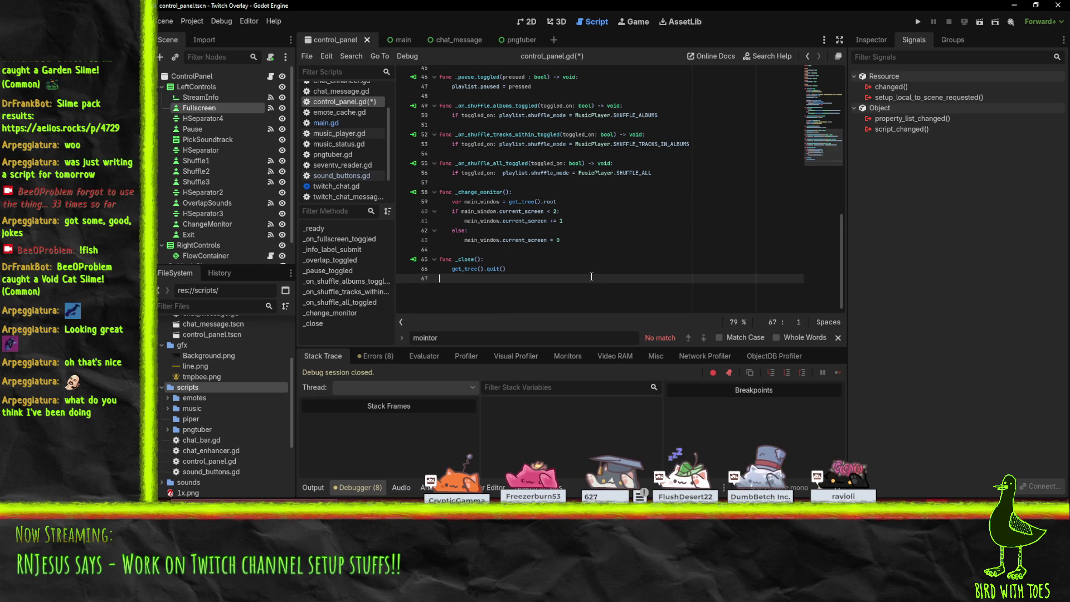
pyautogui.scroll(9, 591, 277)
pyautogui.click(494, 182)
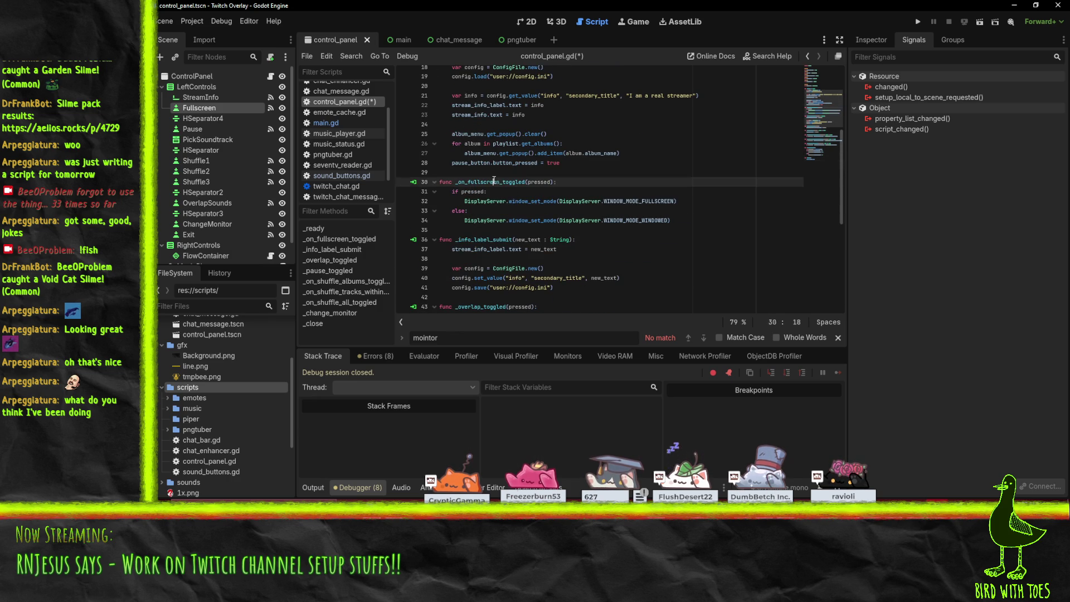
pyautogui.hotkey('ctrl', 'shift', 'k')
pyautogui.hotkey('ctrl', 'v')
pyautogui.hotkey('ctrl', 's')
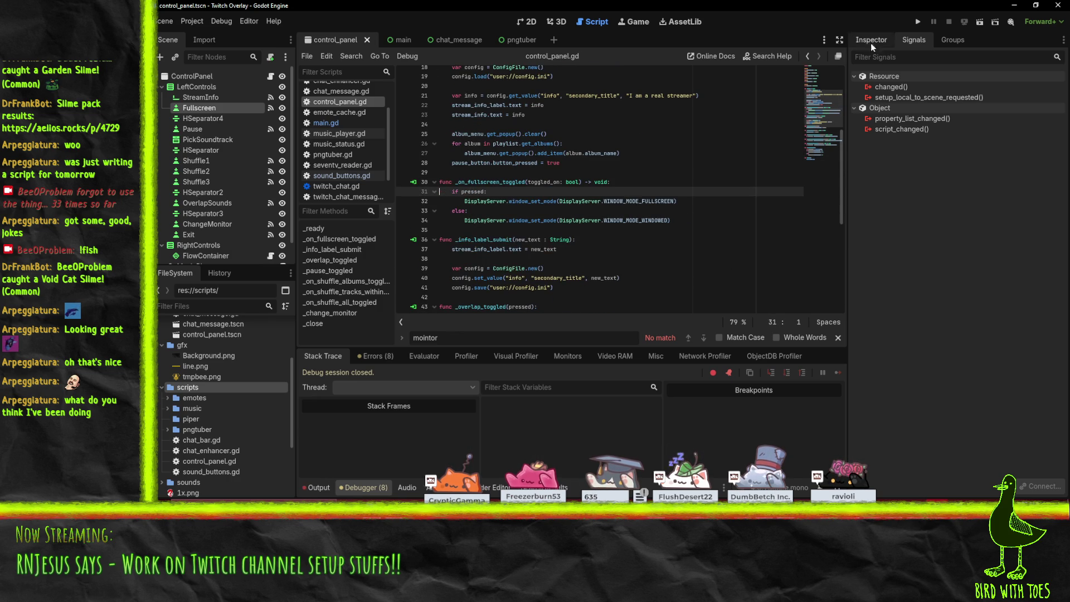
# - Rename the parameter to pressed, save, then rerun the overlay and stop it with F8
pyautogui.click(918, 21)
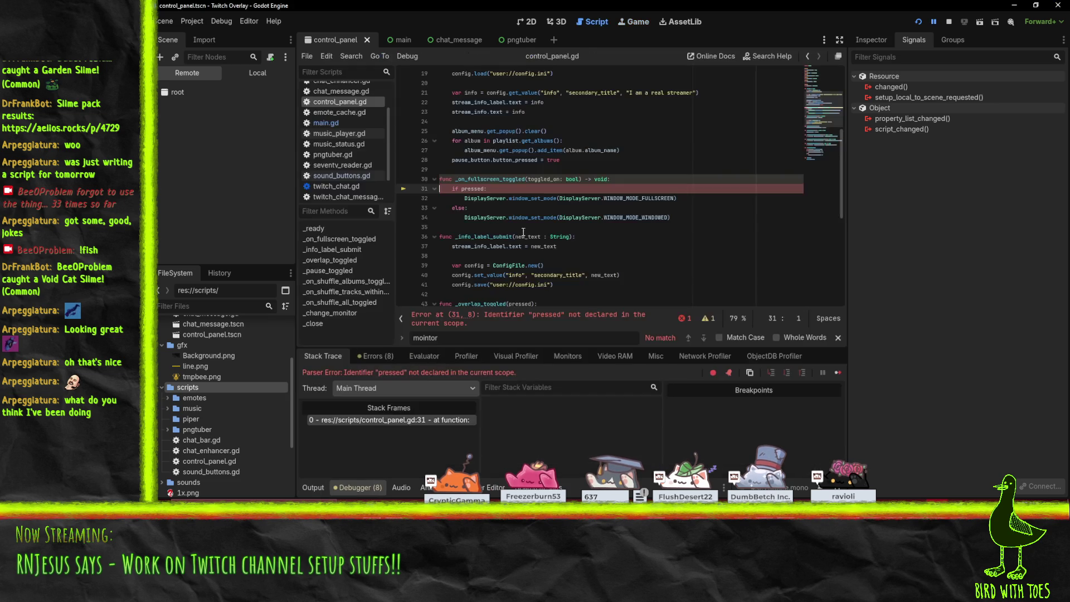
pyautogui.doubleClick(543, 179)
pyautogui.write('pressed')
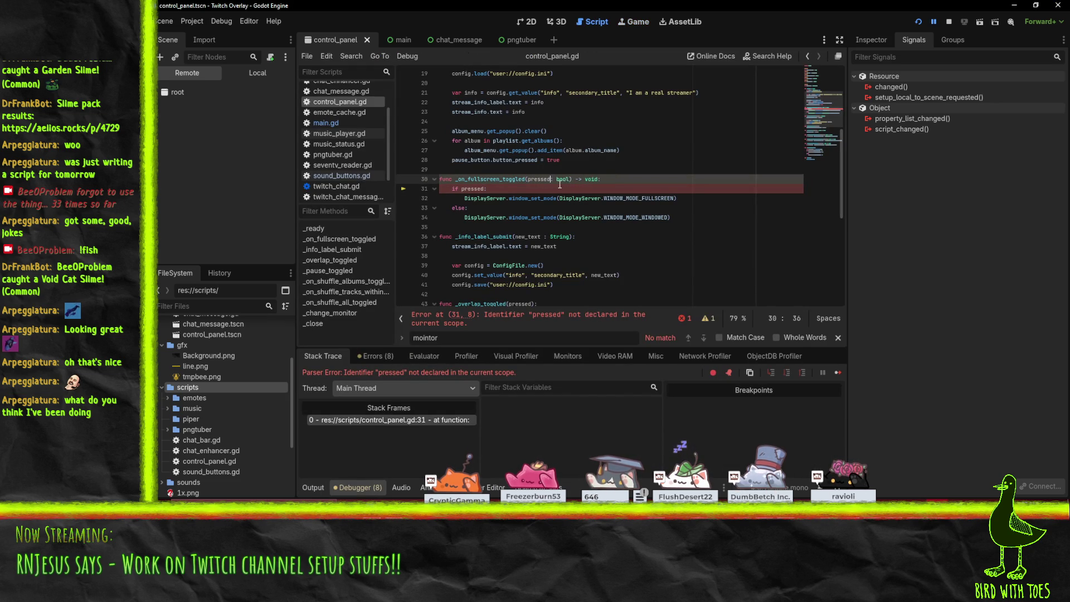
pyautogui.hotkey('ctrl', 's')
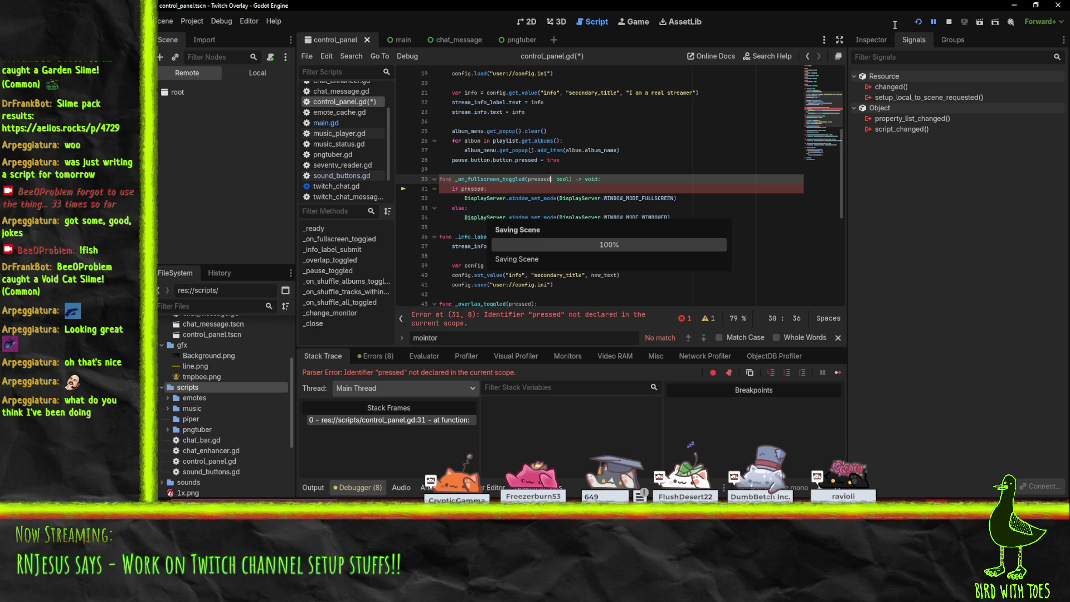
pyautogui.click(612, 379)
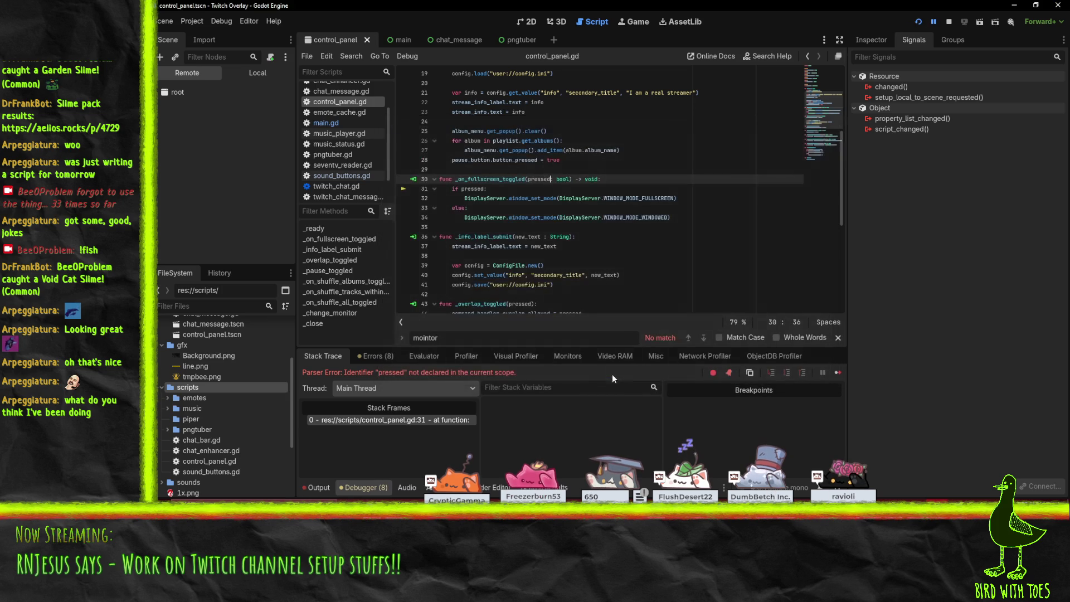
pyautogui.click(918, 22)
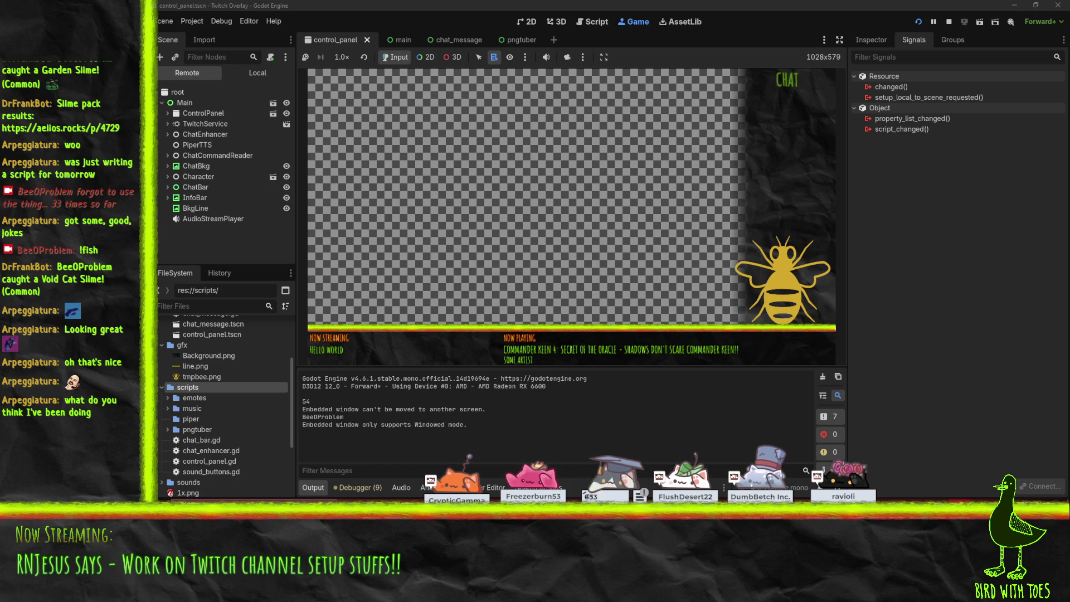
pyautogui.press('F8')
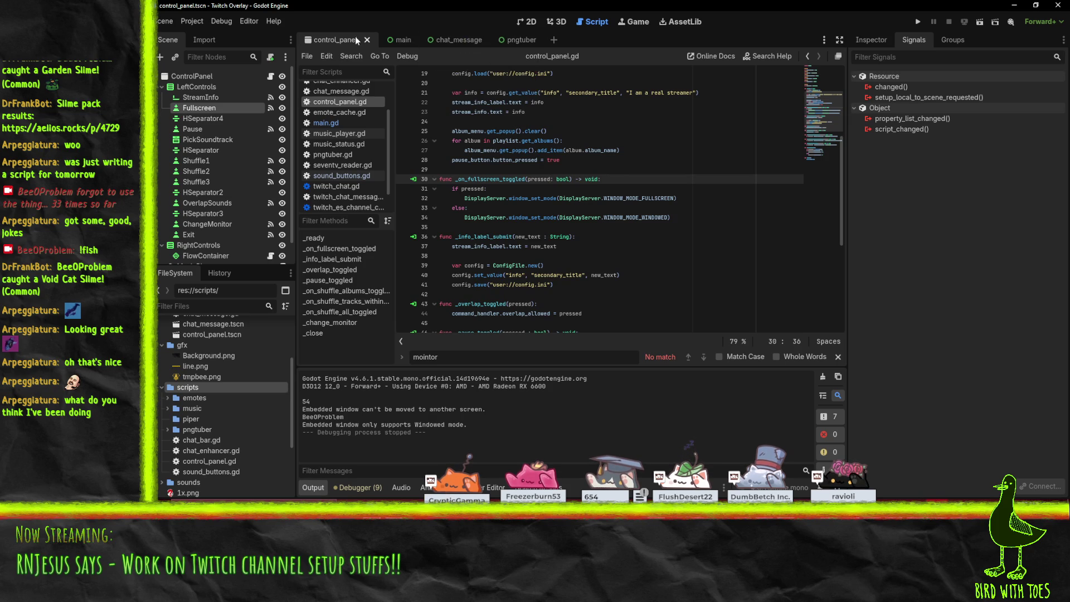
# - Change the Fullscreen node's button text from Pause Music to Fullscreen and save the scene
pyautogui.hotkey('ctrl', 'F1')
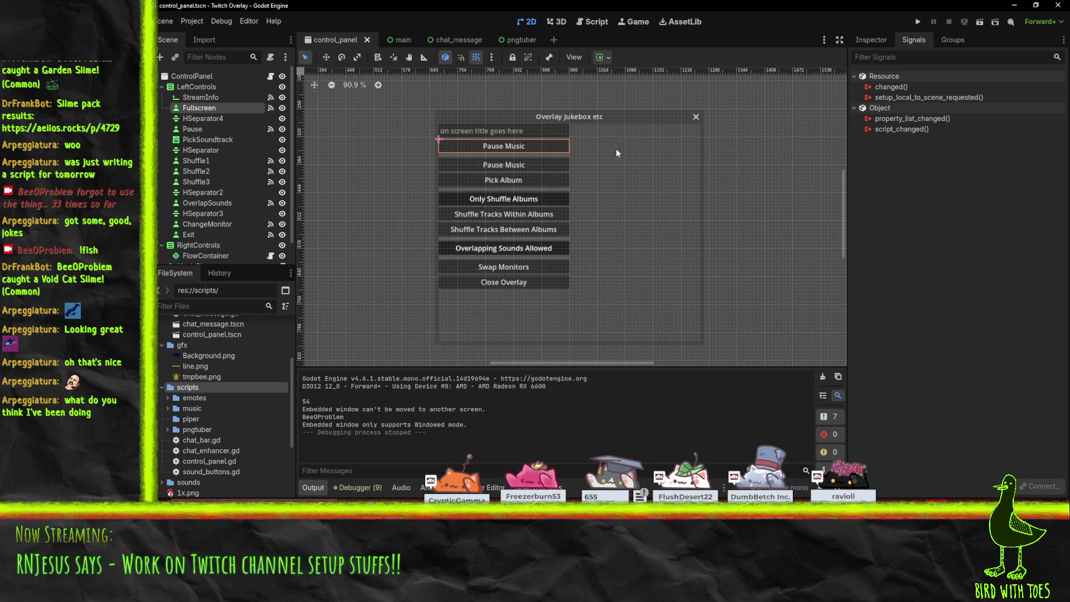
pyautogui.click(493, 199)
pyautogui.click(510, 147)
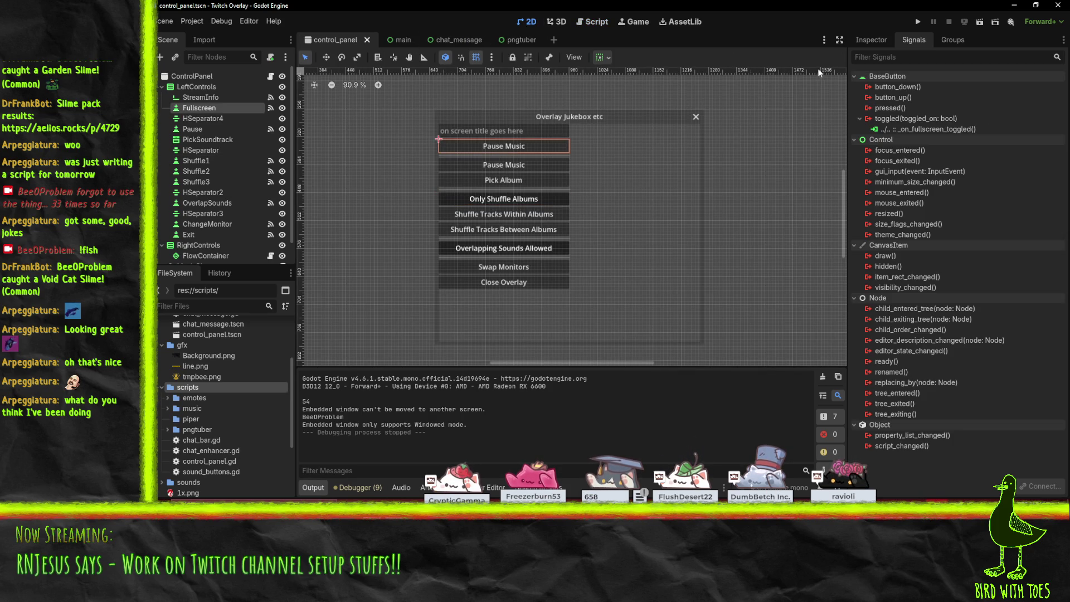
pyautogui.click(871, 40)
pyautogui.click(931, 139)
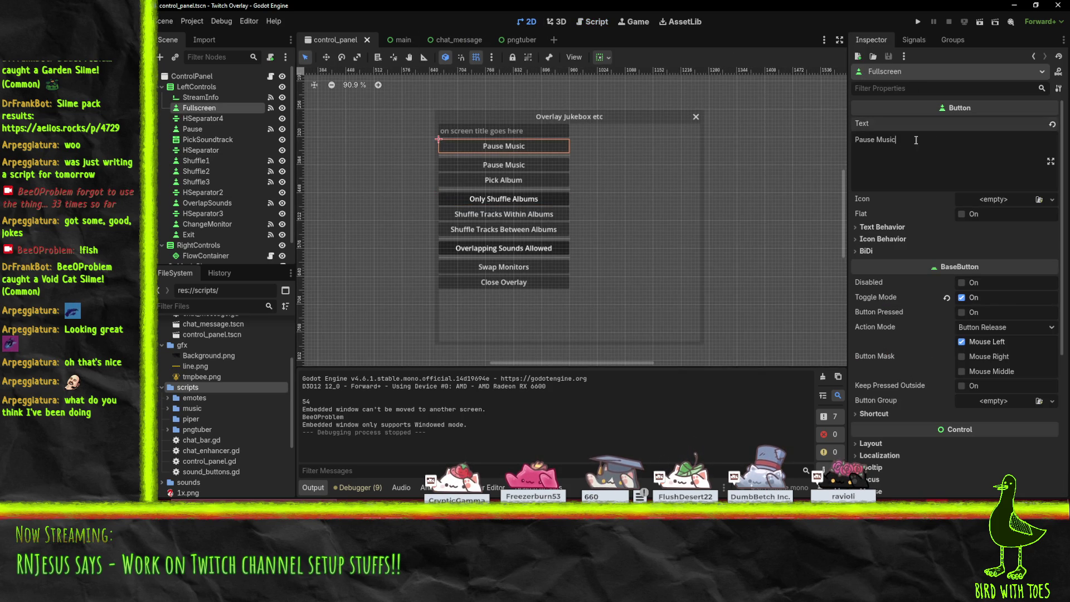
pyautogui.hotkey('ctrl', 'a')
pyautogui.write('Fullscreen')
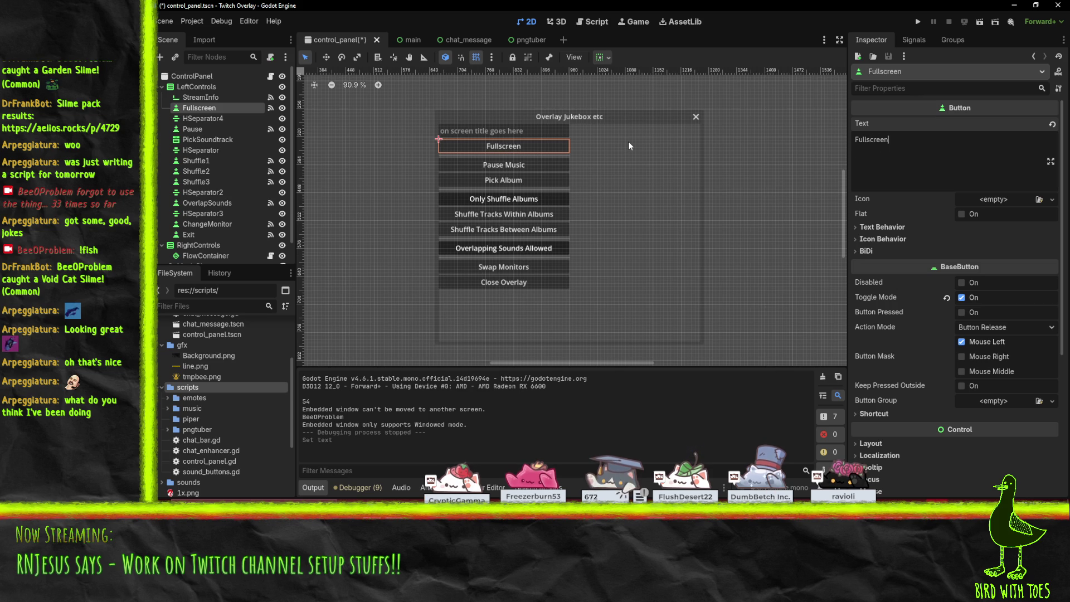
pyautogui.hotkey('ctrl', 's')
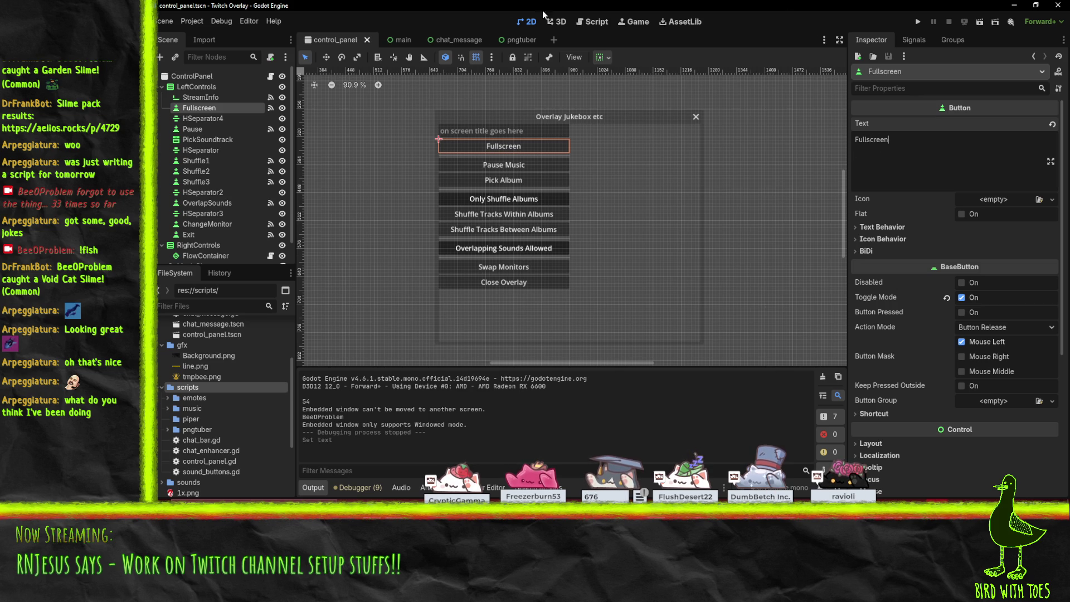
pyautogui.click(191, 21)
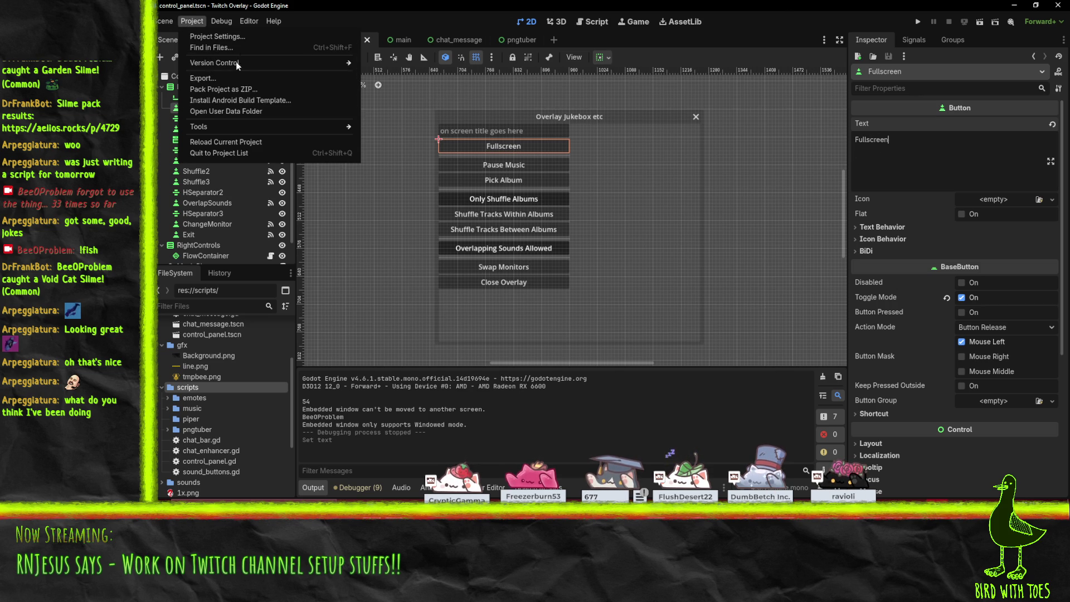
# - Add a Windows Desktop export preset in Project > Export, cancelling a first export attempt
pyautogui.click(214, 78)
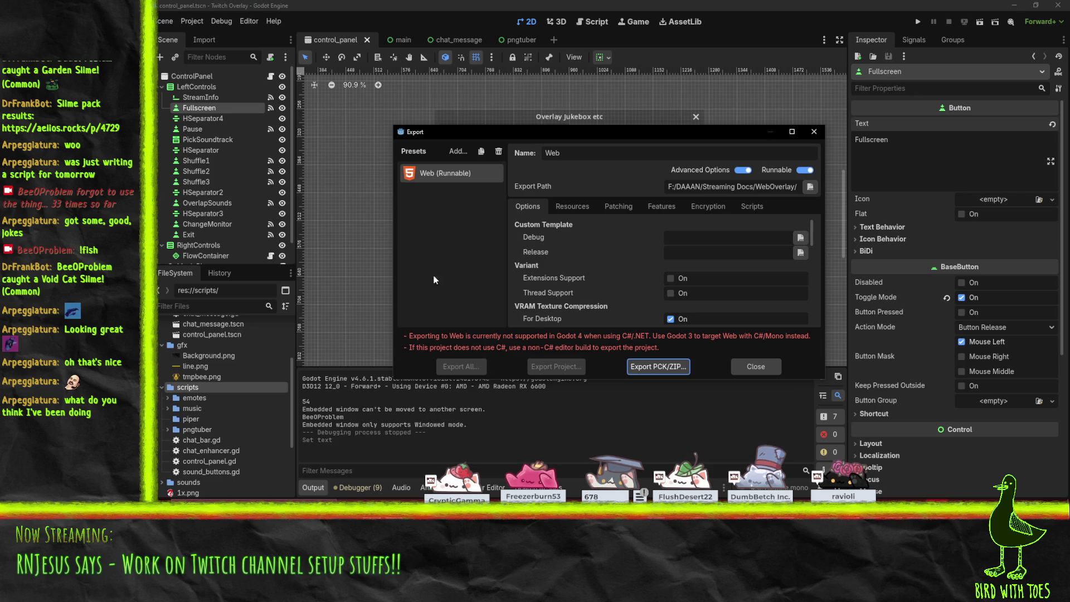
pyautogui.click(468, 152)
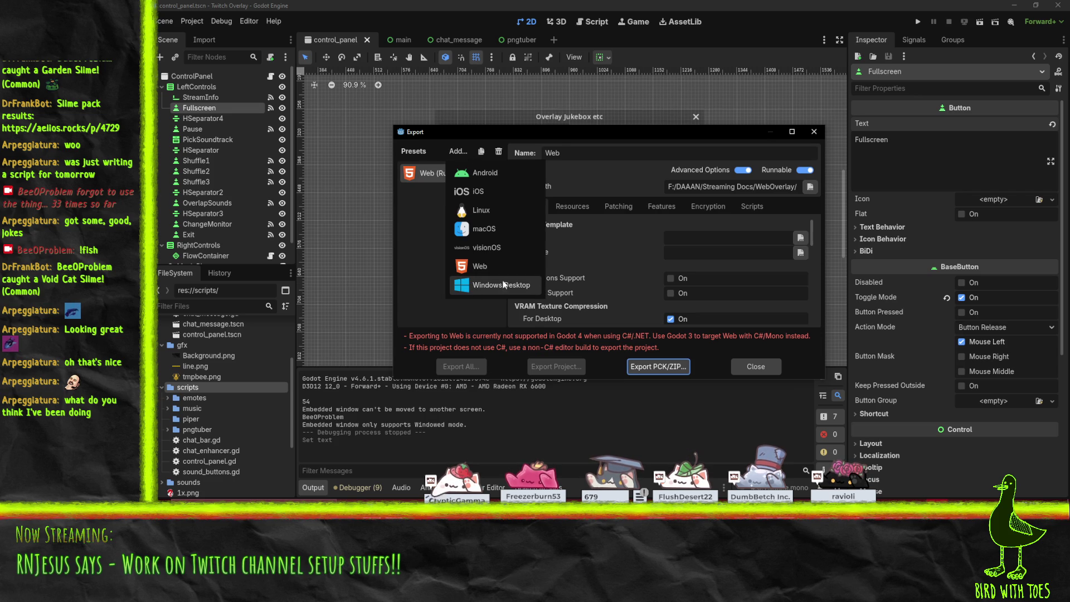
pyautogui.click(468, 285)
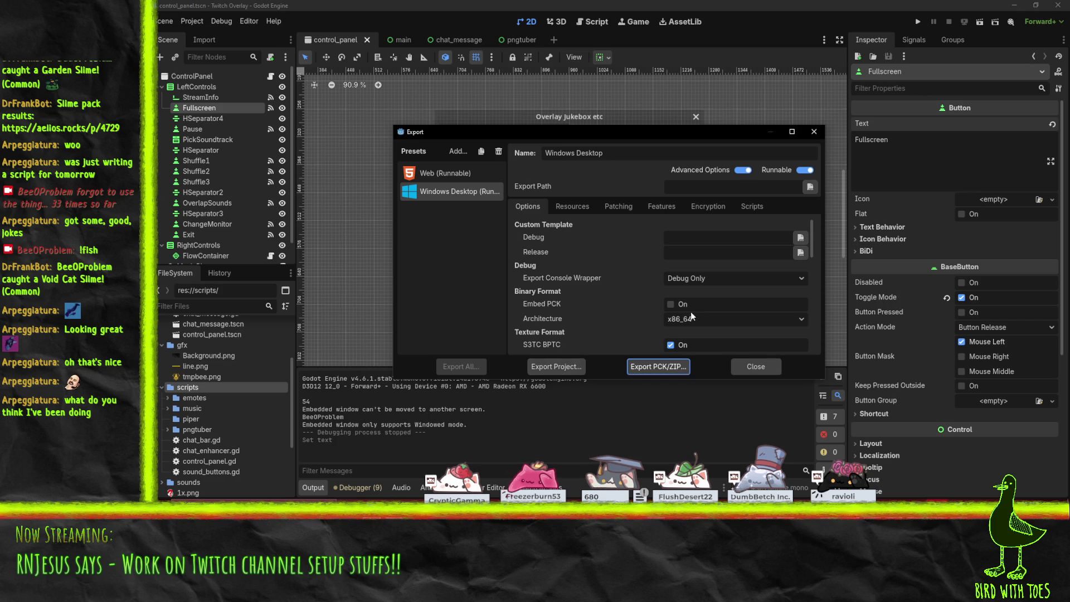
pyautogui.click(545, 368)
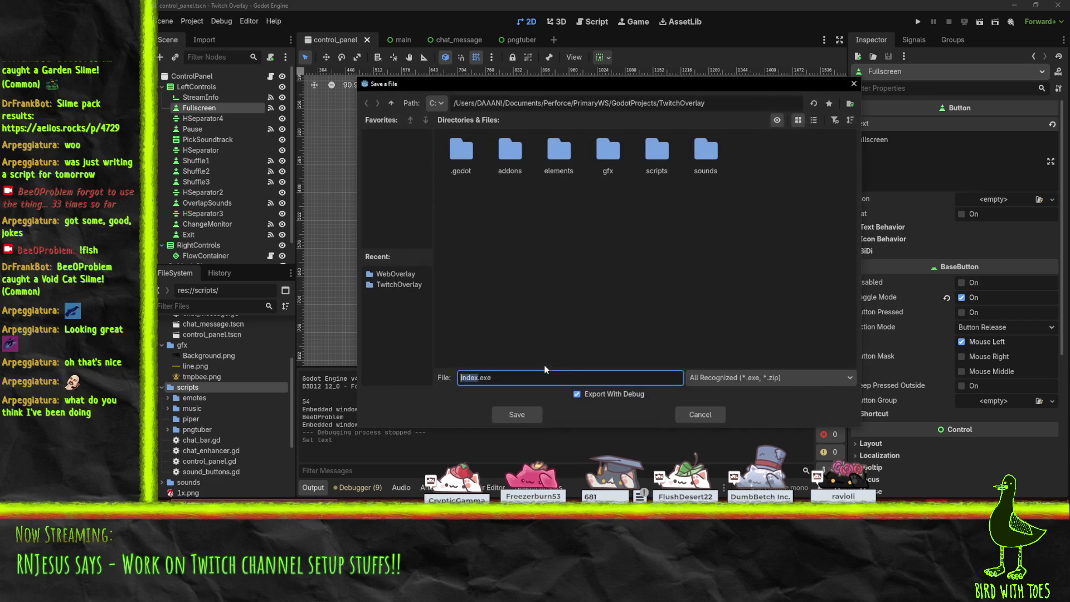
pyautogui.click(694, 406)
# - Turn on Embed PCK for the Windows preset, then try exporting and cancel the save
pyautogui.click(679, 306)
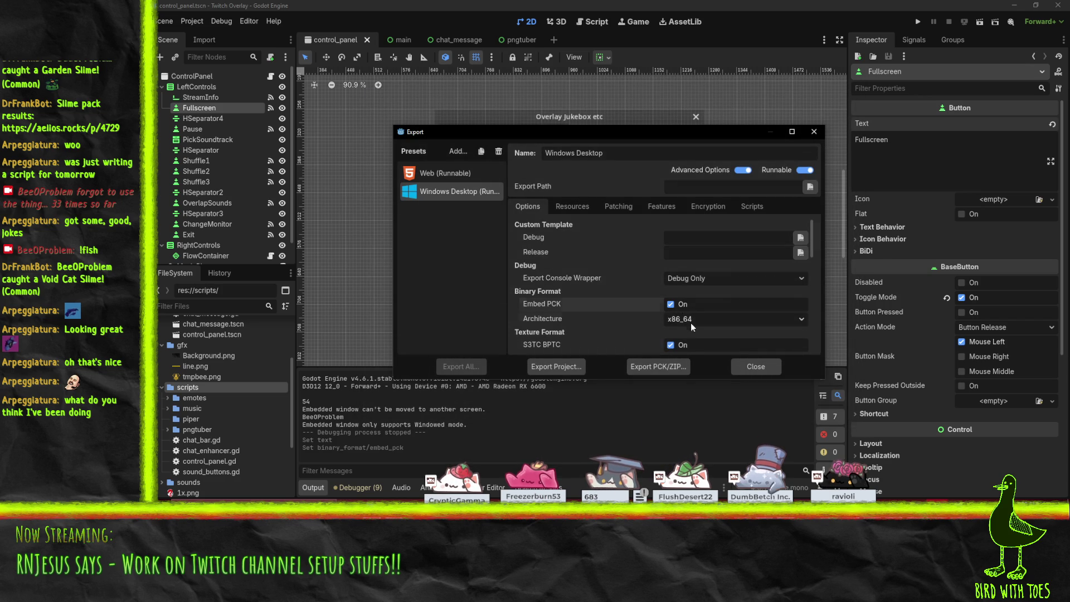
pyautogui.scroll(-2, 692, 321)
pyautogui.scroll(-1, 661, 332)
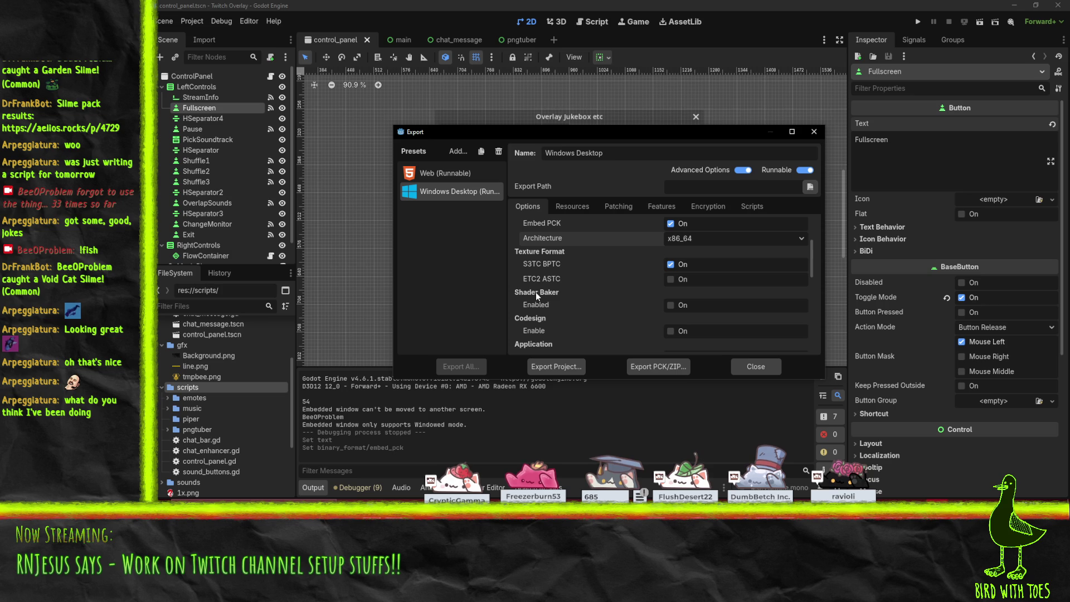
pyautogui.moveTo(531, 302)
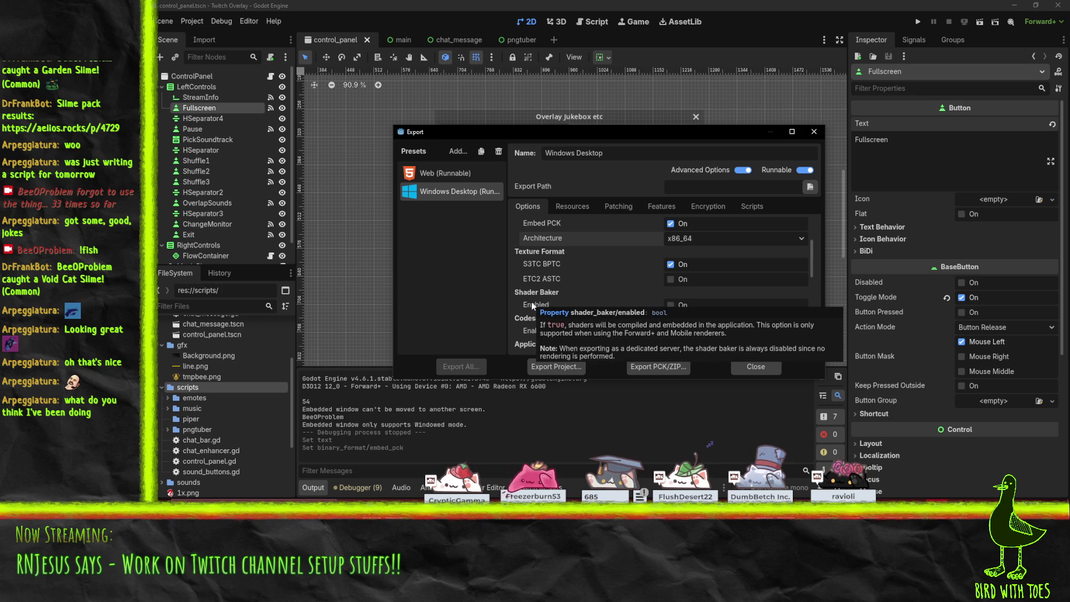
pyautogui.scroll(-1, 546, 289)
pyautogui.scroll(-2, 546, 289)
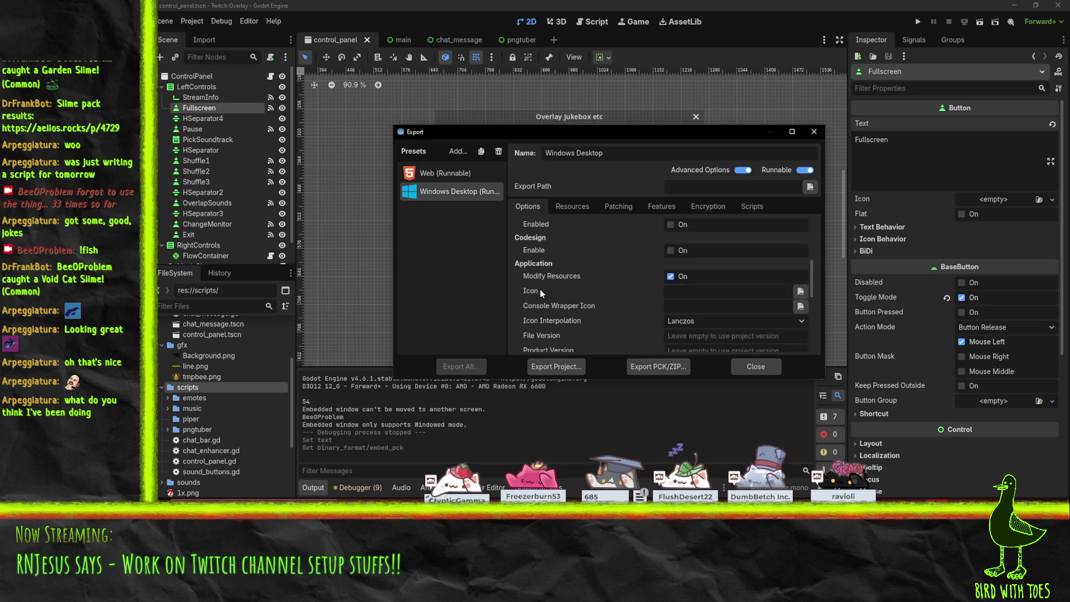
pyautogui.click(550, 371)
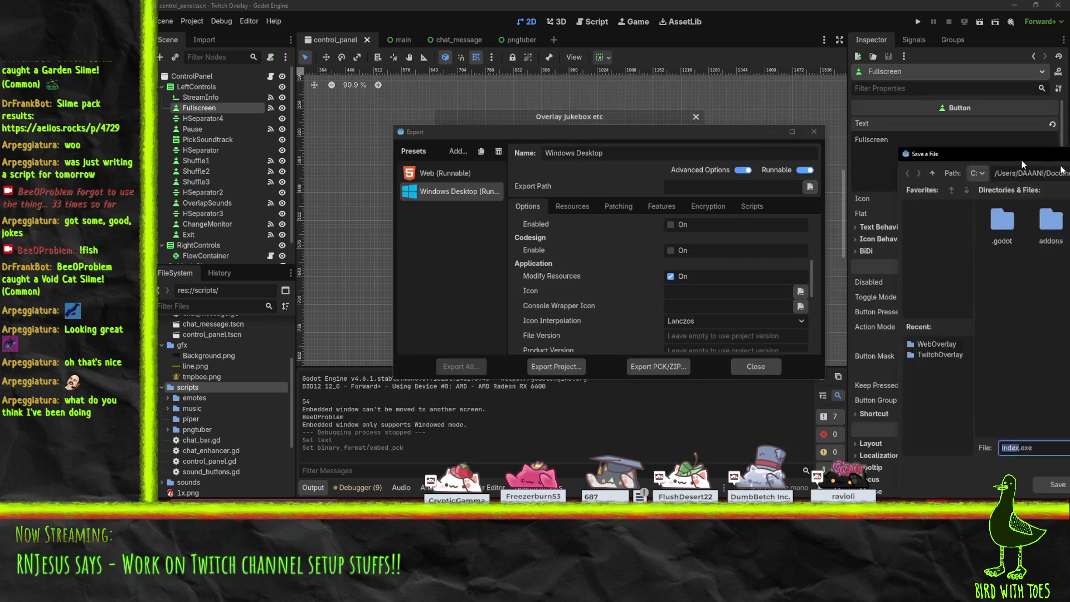
pyautogui.press('Escape')
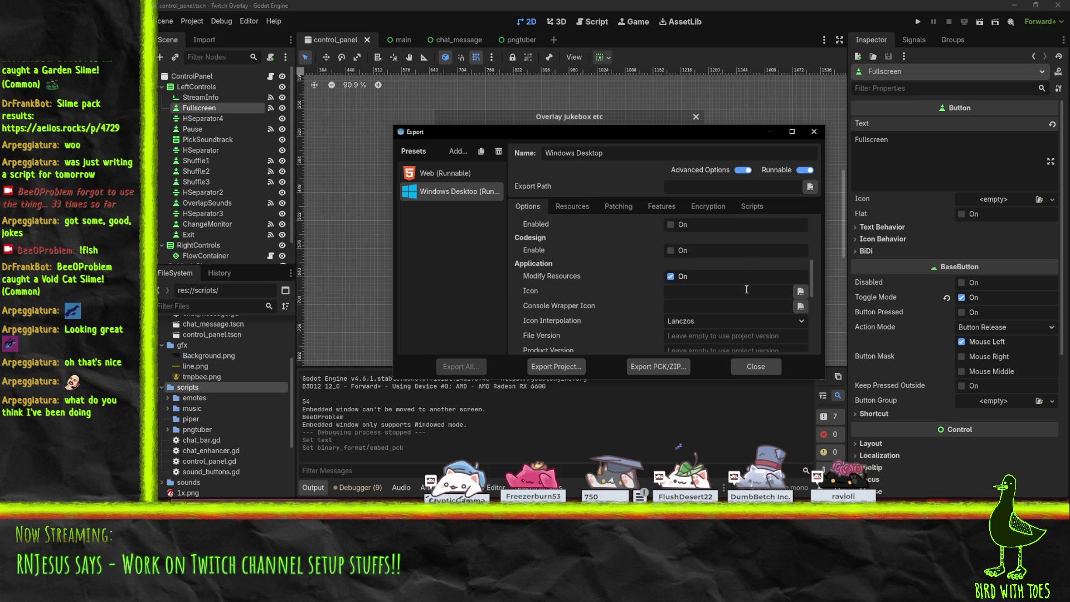
# - Close the Export dialog, then open File Explorer with Win+E and leave it again
pyautogui.click(814, 133)
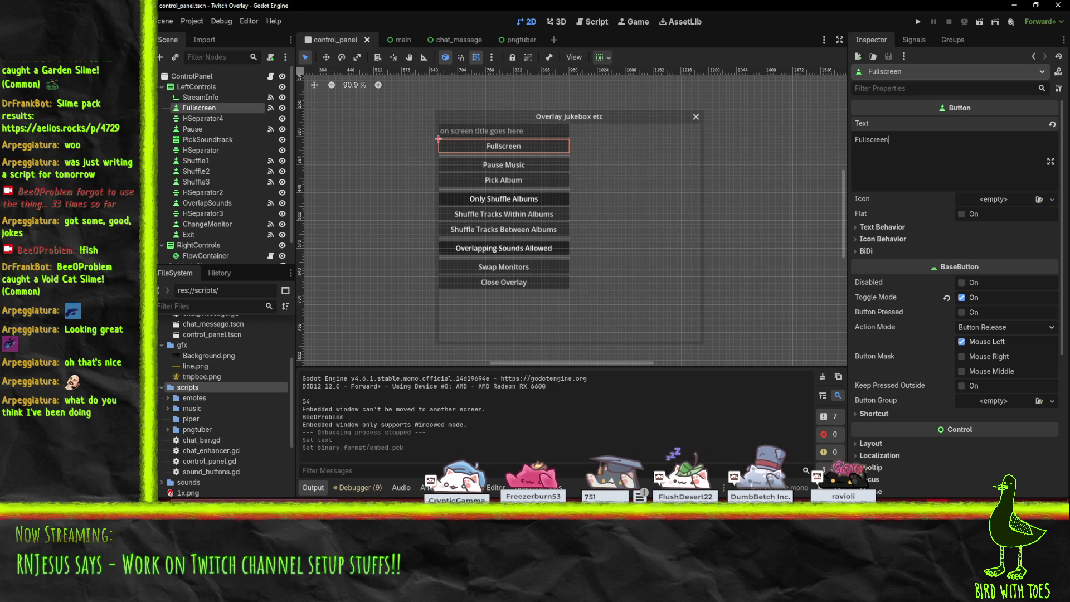
pyautogui.press('super+e')
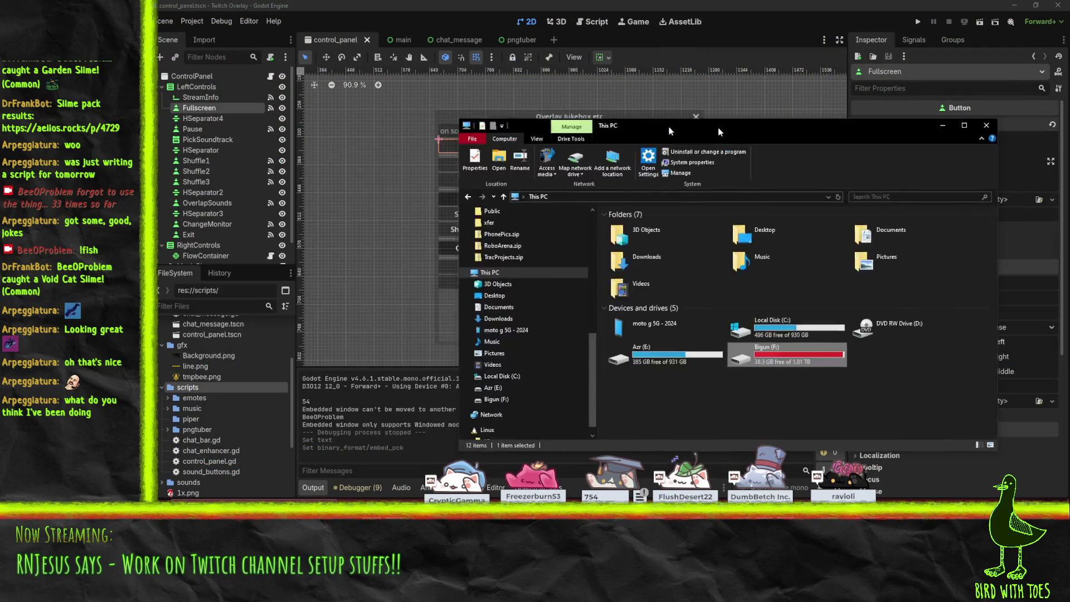
pyautogui.hotkey('alt', 'Tab')
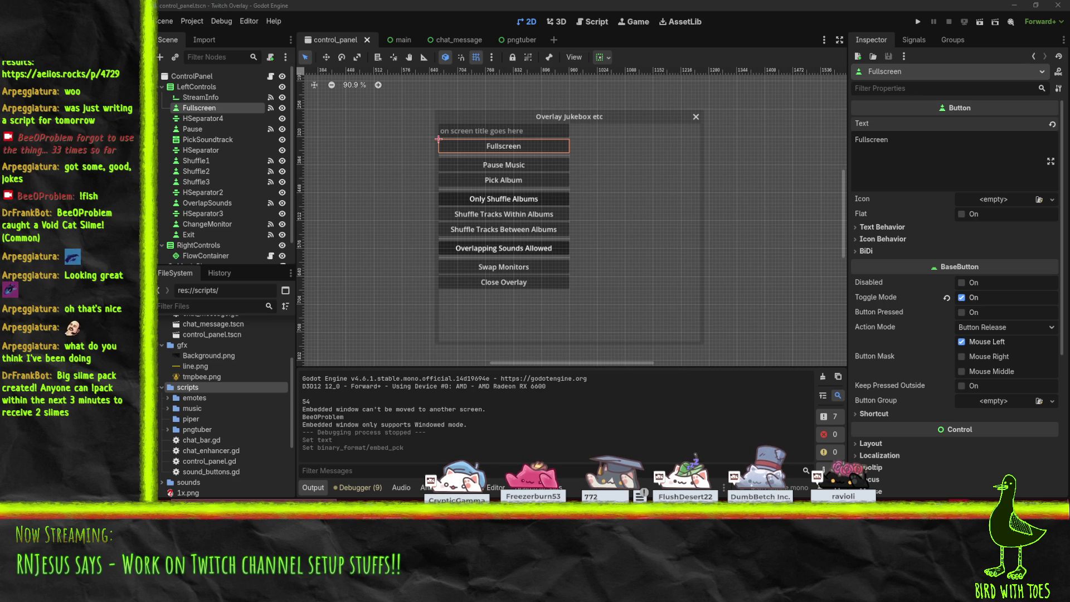
# - Bring the Overlay Jukebox window into view, toggle Fullscreen, and swap the overlay to the other monitor
pyautogui.moveTo(1069, 130); pyautogui.dragTo(546, 129)
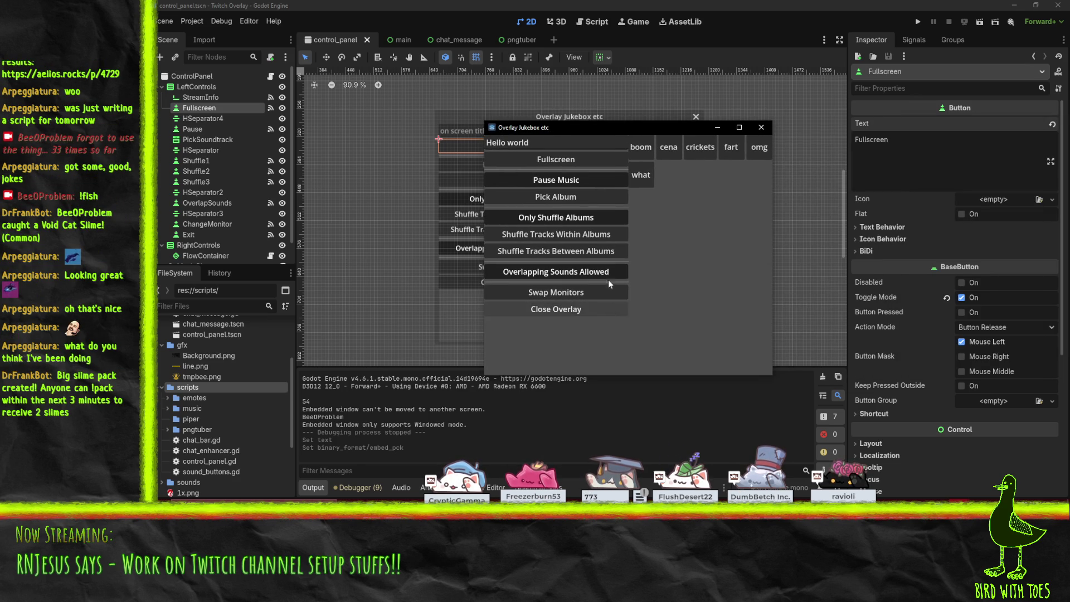
pyautogui.click(551, 163)
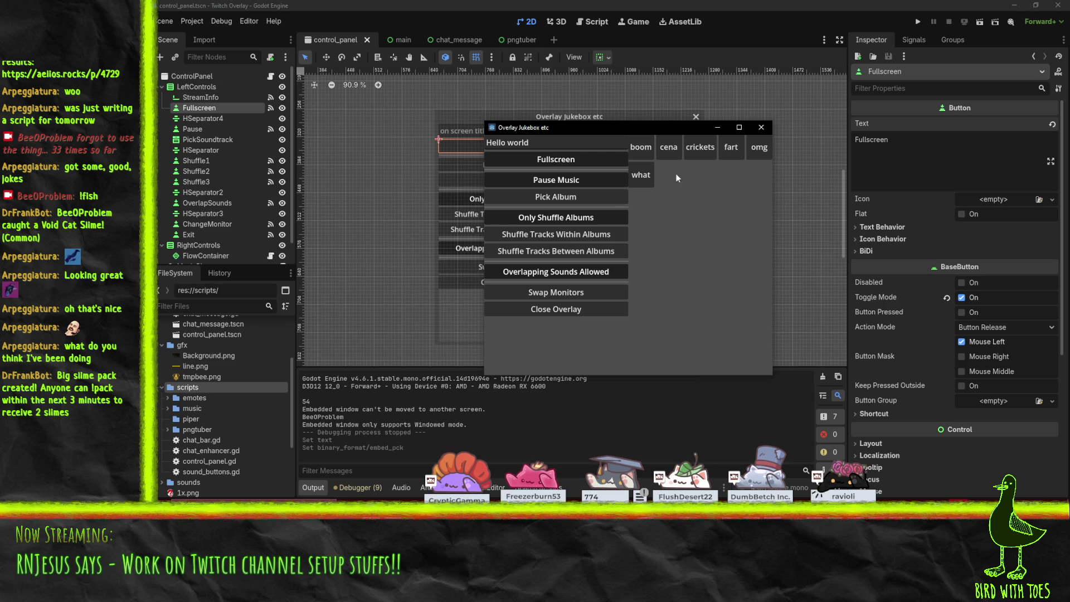
pyautogui.moveTo(540, 129)
pyautogui.mouseDown()
pyautogui.moveTo(597, 124)
pyautogui.moveTo(547, 98)
pyautogui.mouseUp()
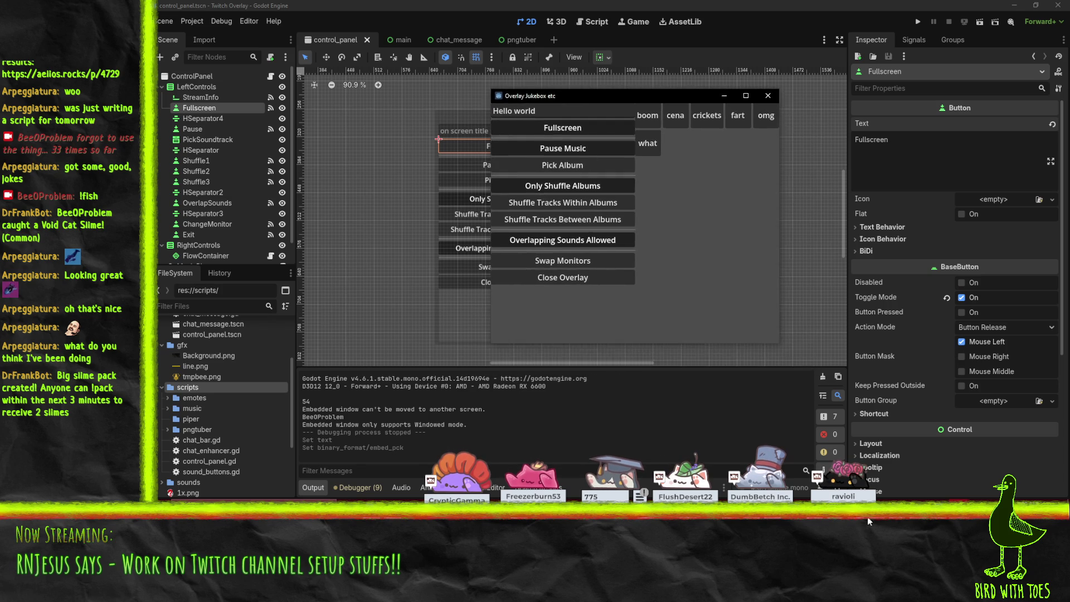
pyautogui.click(948, 475)
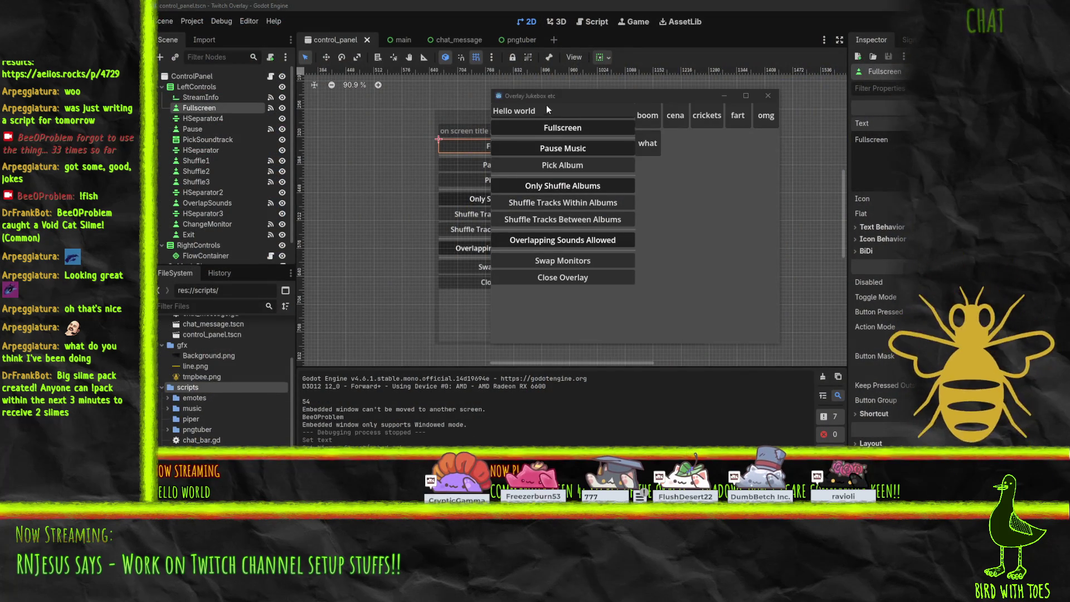
pyautogui.click(565, 262)
pyautogui.click(565, 262)
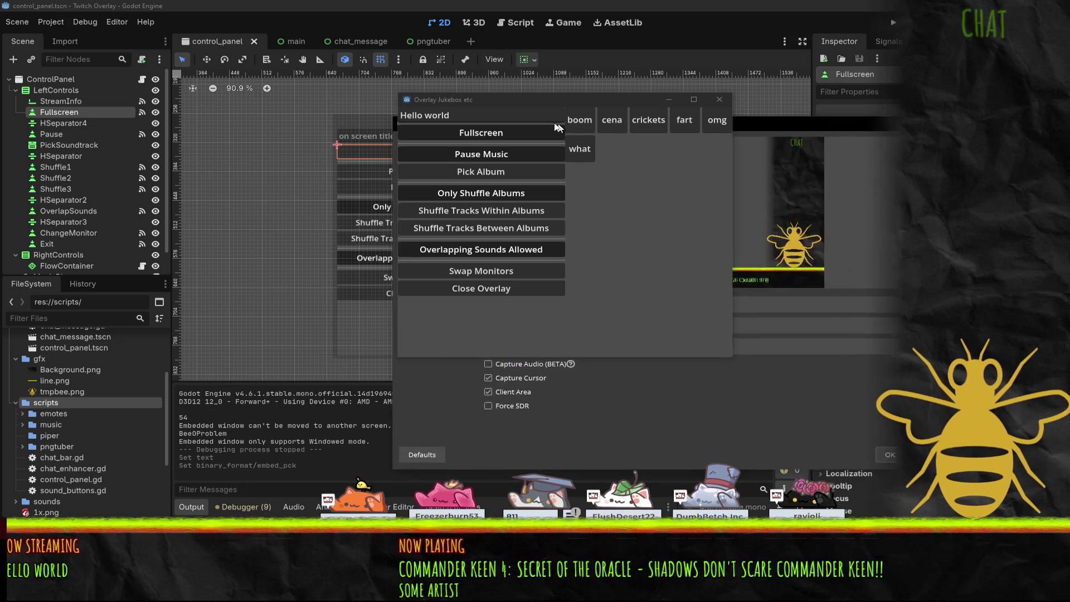
# - Move the OverlayTest window-capture properties dialog to the left edge of the screen
pyautogui.moveTo(550, 127)
pyautogui.mouseDown()
pyautogui.moveTo(824, 102)
pyautogui.moveTo(824, 82)
pyautogui.moveTo(93, 102)
pyautogui.moveTo(223, 92)
pyautogui.moveTo(198, 97)
pyautogui.mouseUp()
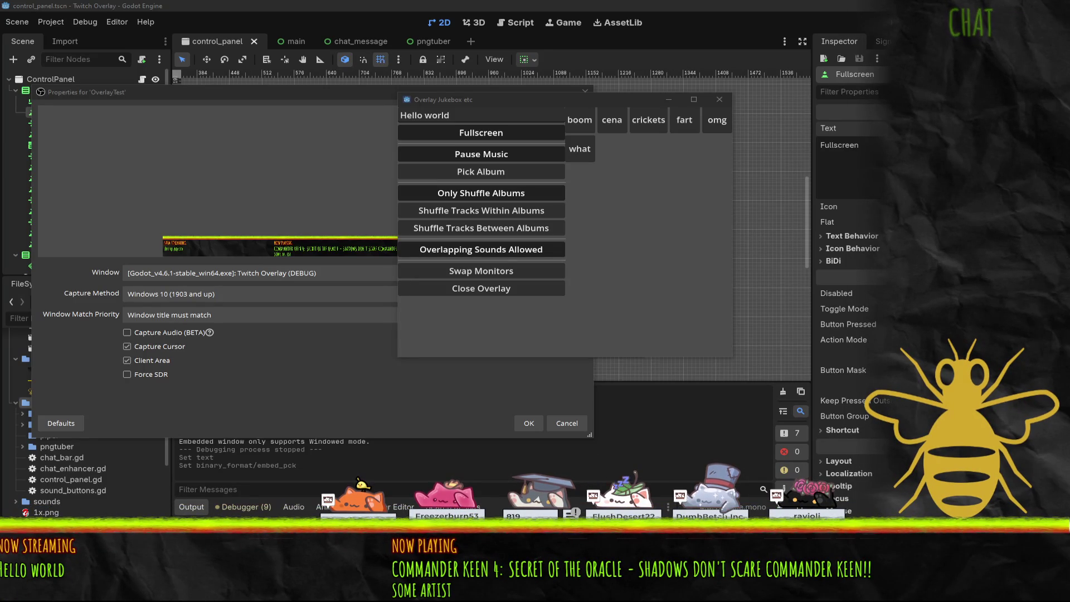
# - Confirm the OverlayTest capture of the Twitch Overlay (DEBUG) window with OK
pyautogui.click(246, 397)
pyautogui.click(532, 419)
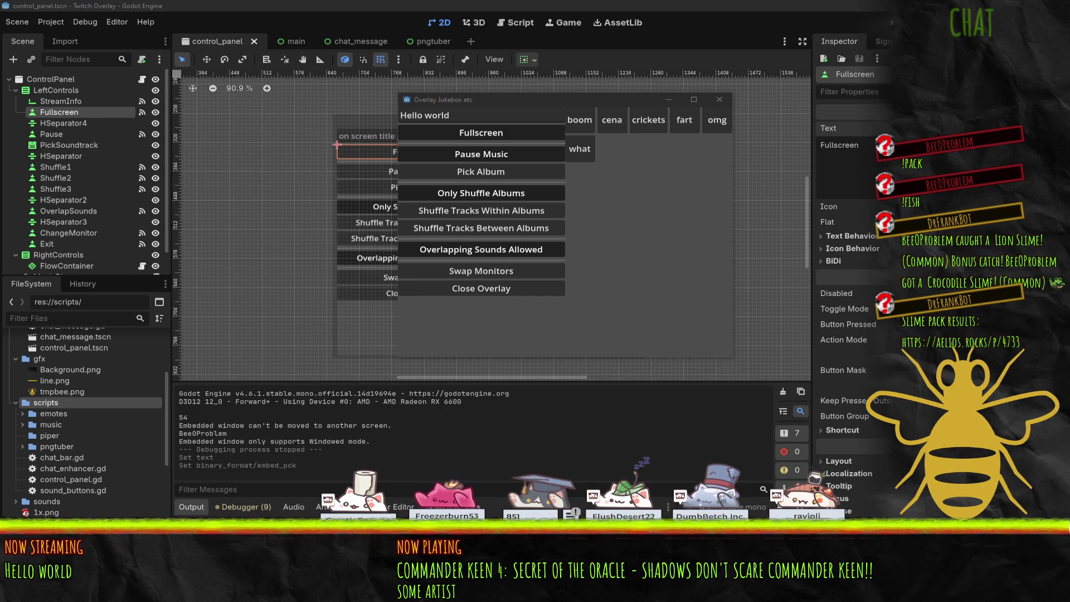
# - Play the boom sound, switch to the Painkiller OST - Docks Fight album, then pause and resume music
pyautogui.moveTo(489, 100); pyautogui.dragTo(457, 106)
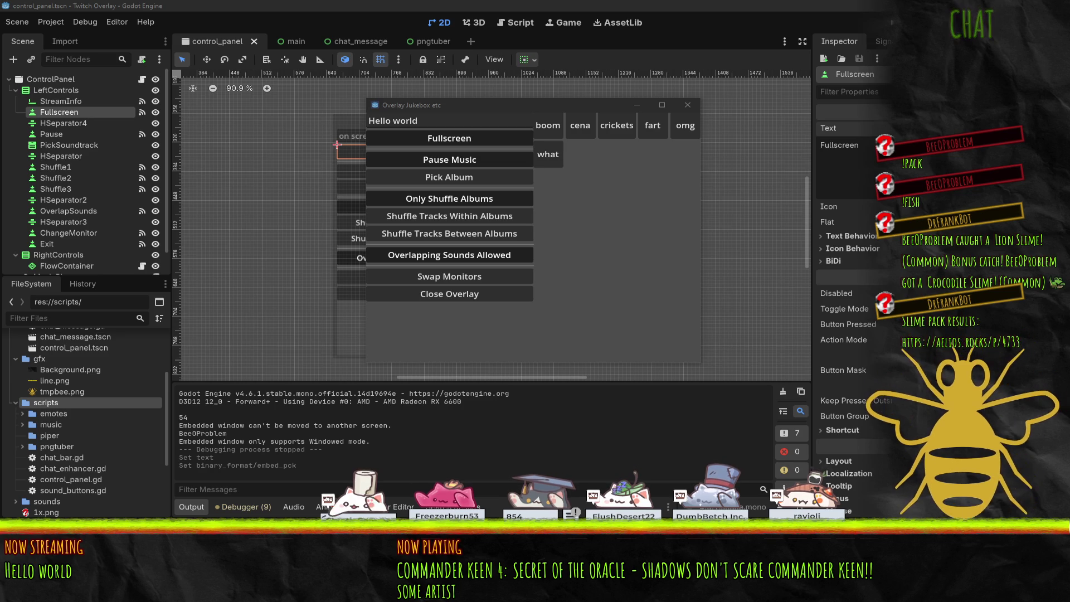
pyautogui.click(554, 130)
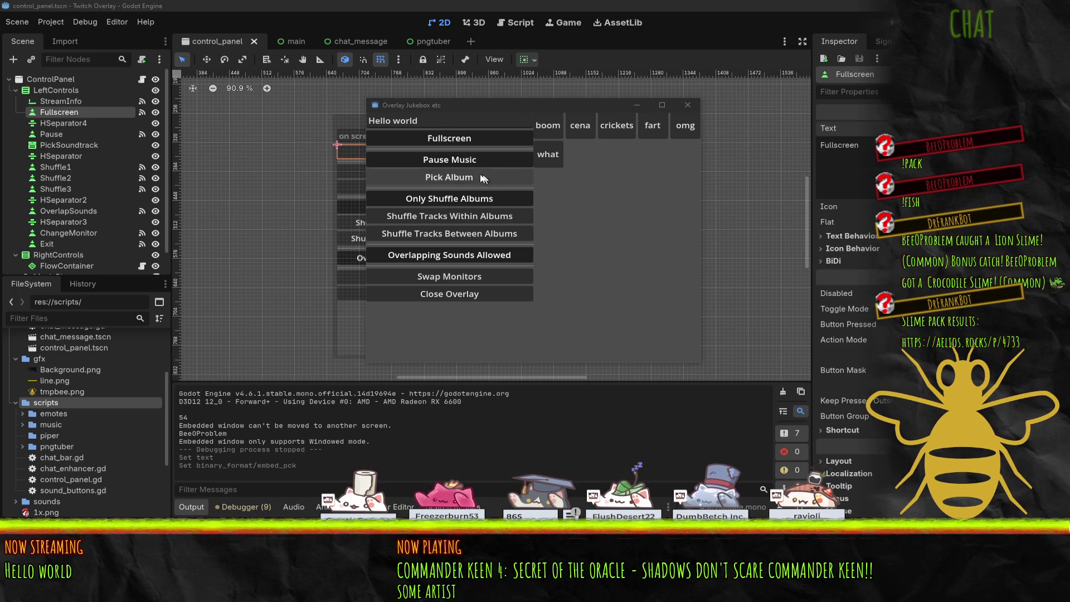
pyautogui.click(456, 162)
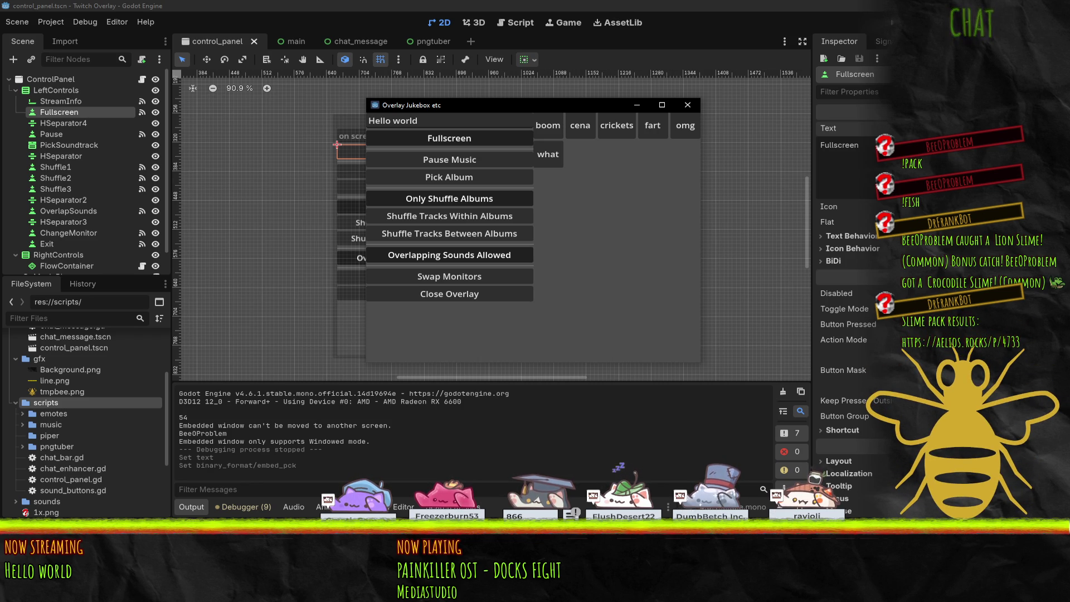
pyautogui.click(439, 156)
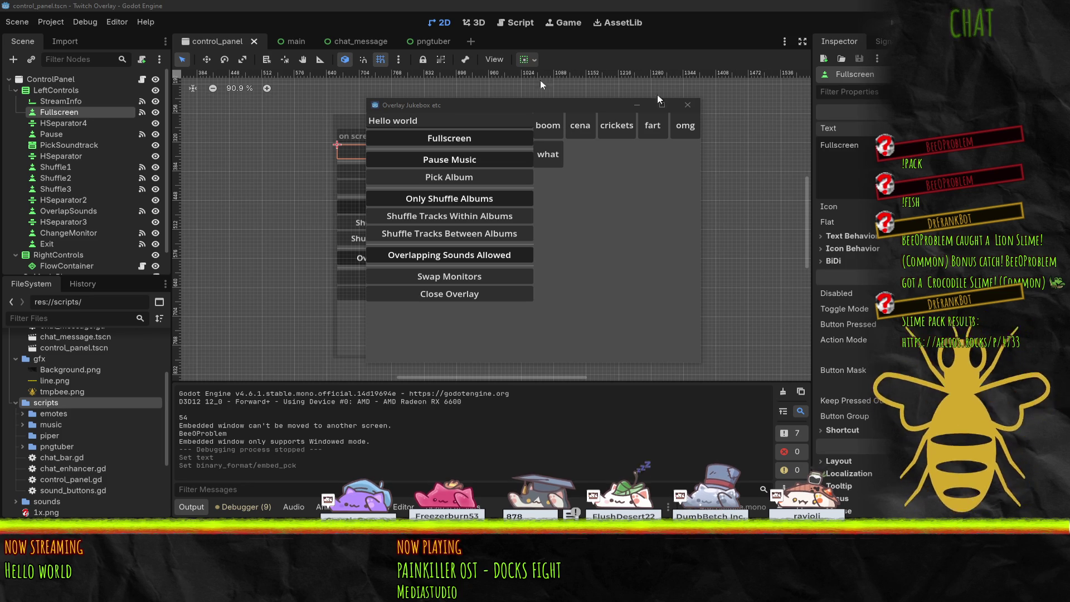
pyautogui.click(453, 161)
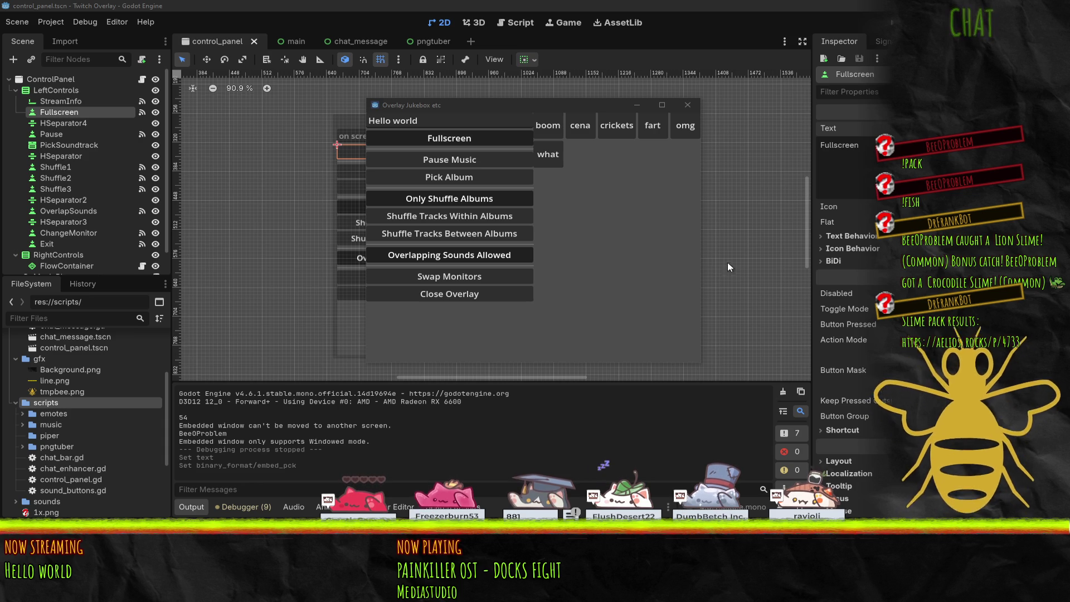
# - Set the stream title to 'RNJesus dictated I WORK ON THIS OVERLAY!', then play the crickets sound
pyautogui.click(437, 120)
pyautogui.hotkey('ctrl', 'a')
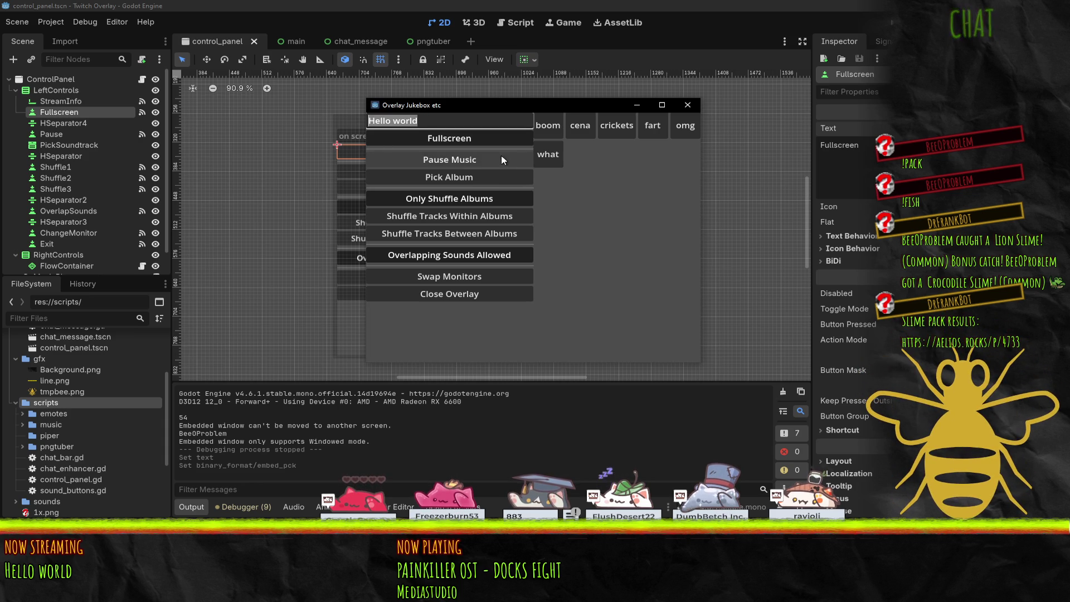
pyautogui.write('RNJesu')
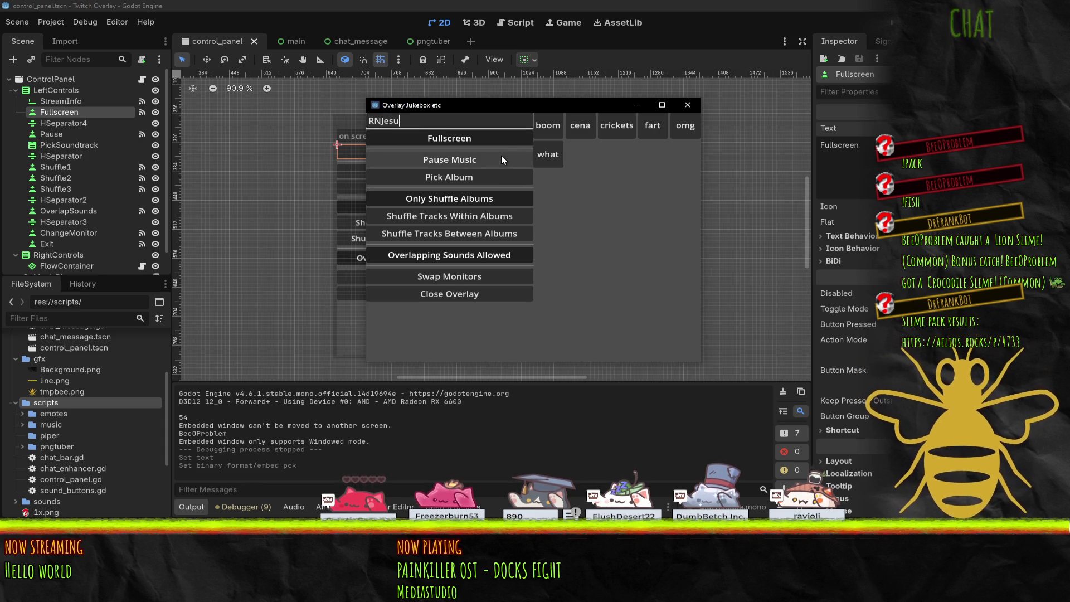
pyautogui.write('s take the')
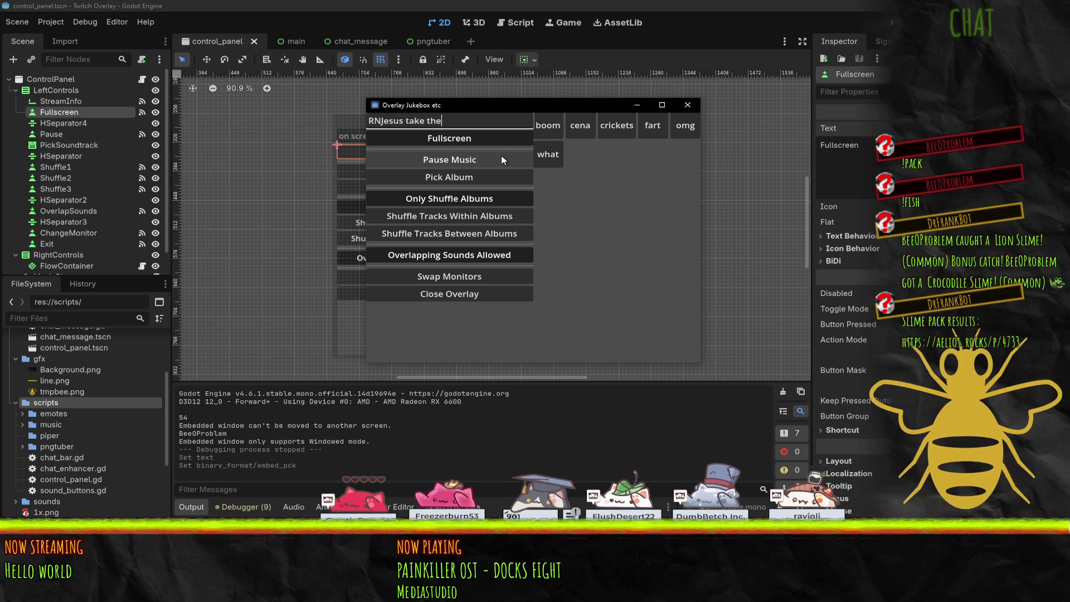
pyautogui.write(' wheel')
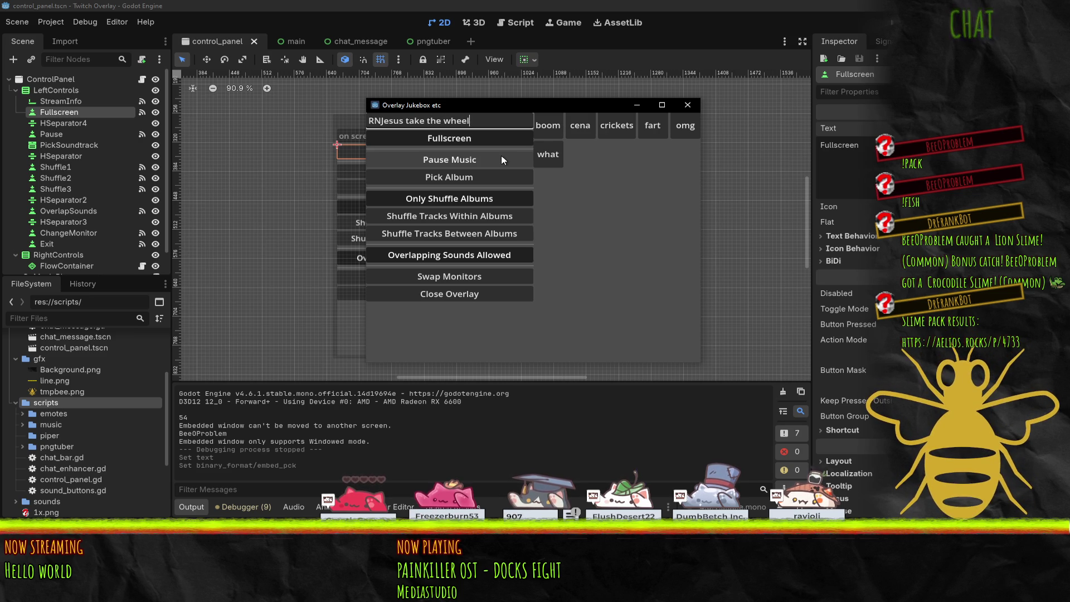
pyautogui.hotkey('ctrl', 'BackSpace')
pyautogui.hotkey('ctrl', 'BackSpace')
pyautogui.hotkey('ctrl', 'BackSpace')
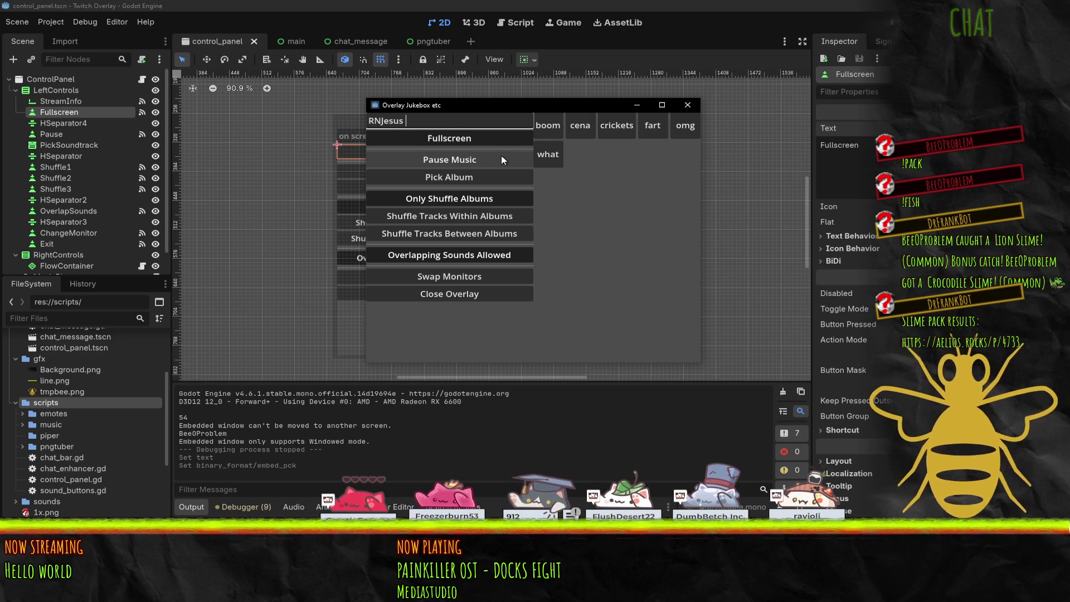
pyautogui.write('dictated I WO')
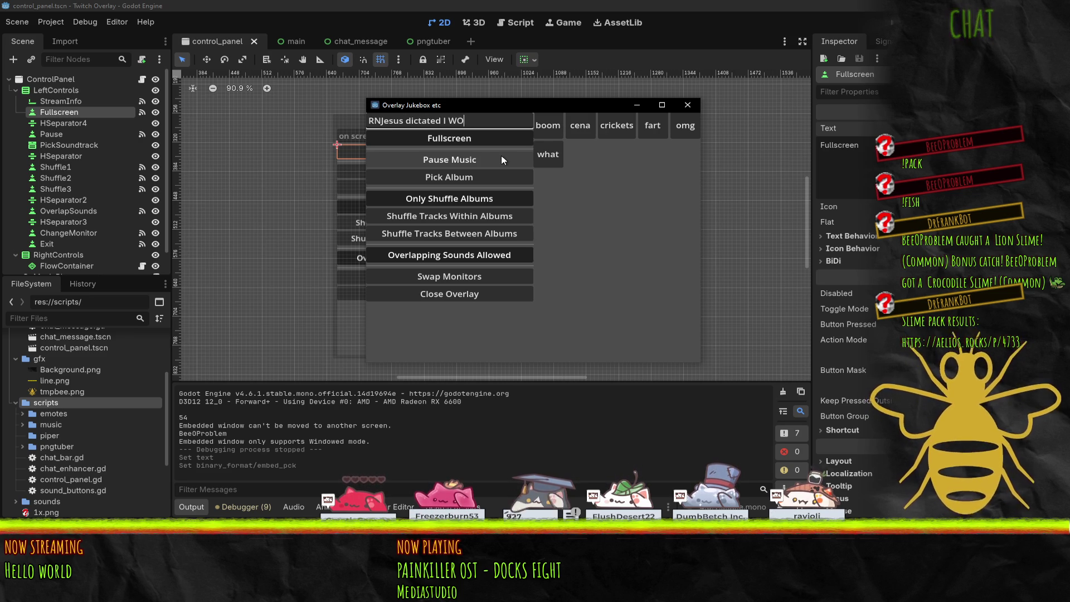
pyautogui.write('RK ON THIS OVERLAY')
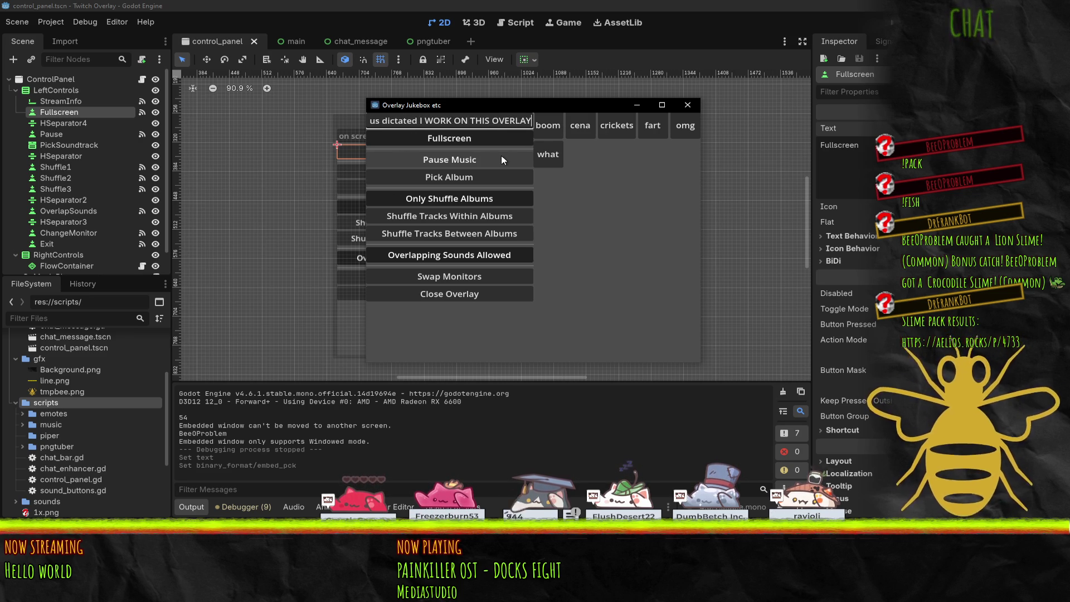
pyautogui.write('!')
pyautogui.press('Return')
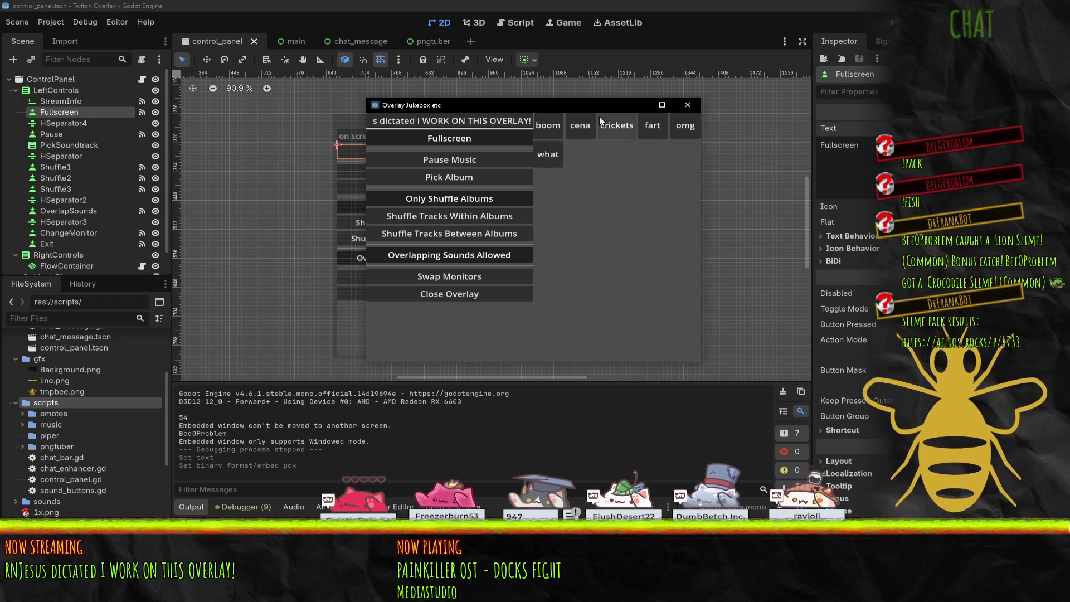
pyautogui.click(617, 126)
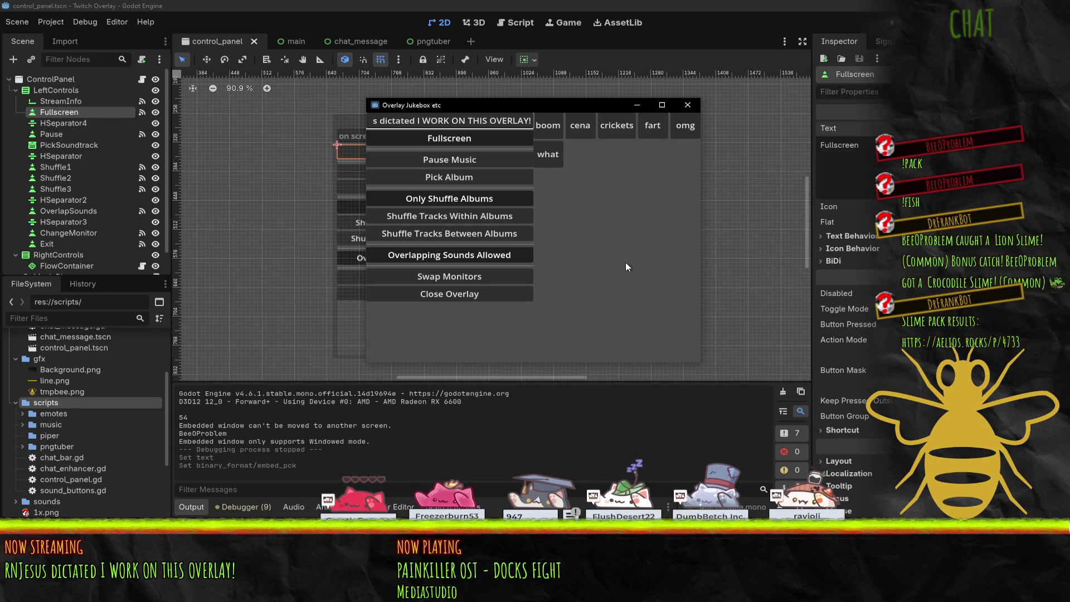
# - Move the Overlay Jukebox window to the right over the editor, nudging it slightly back left
pyautogui.moveTo(439, 109)
pyautogui.mouseDown()
pyautogui.moveTo(645, 127)
pyautogui.moveTo(661, 140)
pyautogui.mouseUp()
pyautogui.scroll(-1, 105, 187)
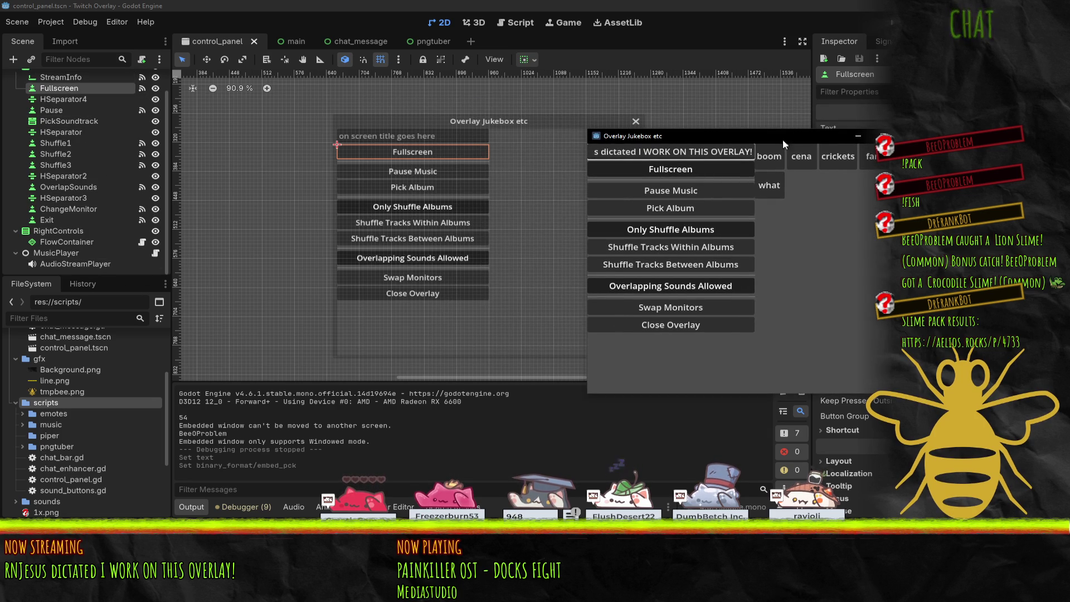
pyautogui.moveTo(783, 144); pyautogui.dragTo(756, 140)
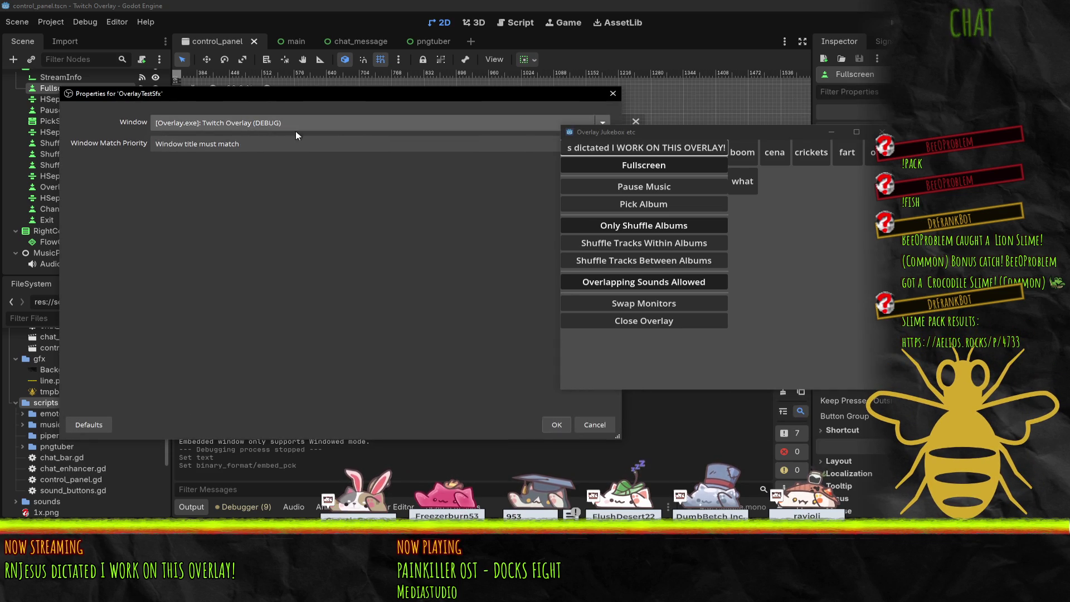
# - Point the OverlayTestSfx source at the '[Overlay.exe]: Overlay Jukebox etc' window and confirm
pyautogui.click(295, 130)
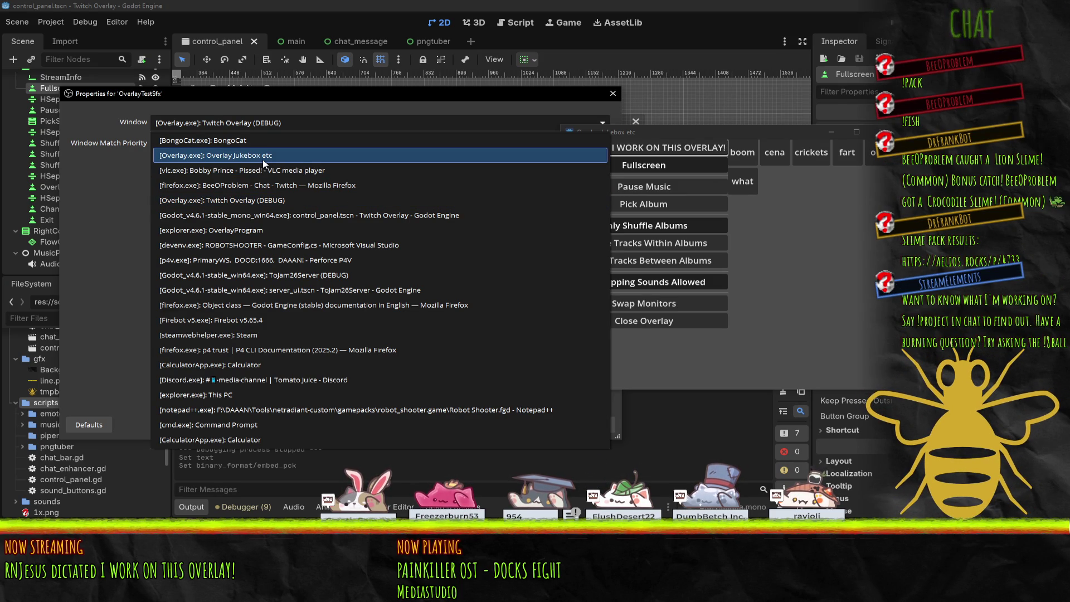
pyautogui.click(197, 159)
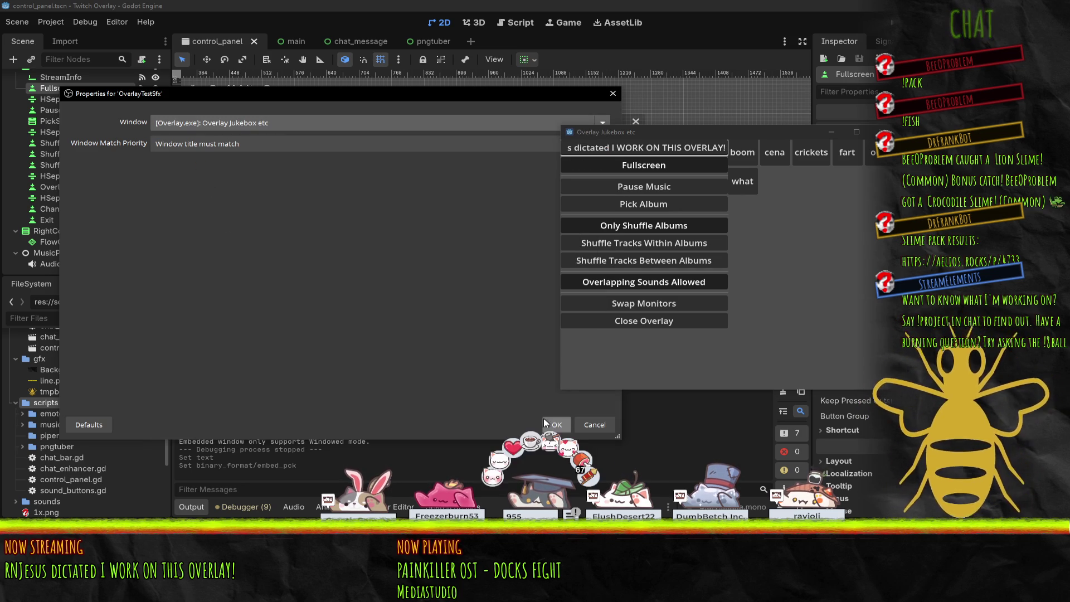
pyautogui.click(558, 424)
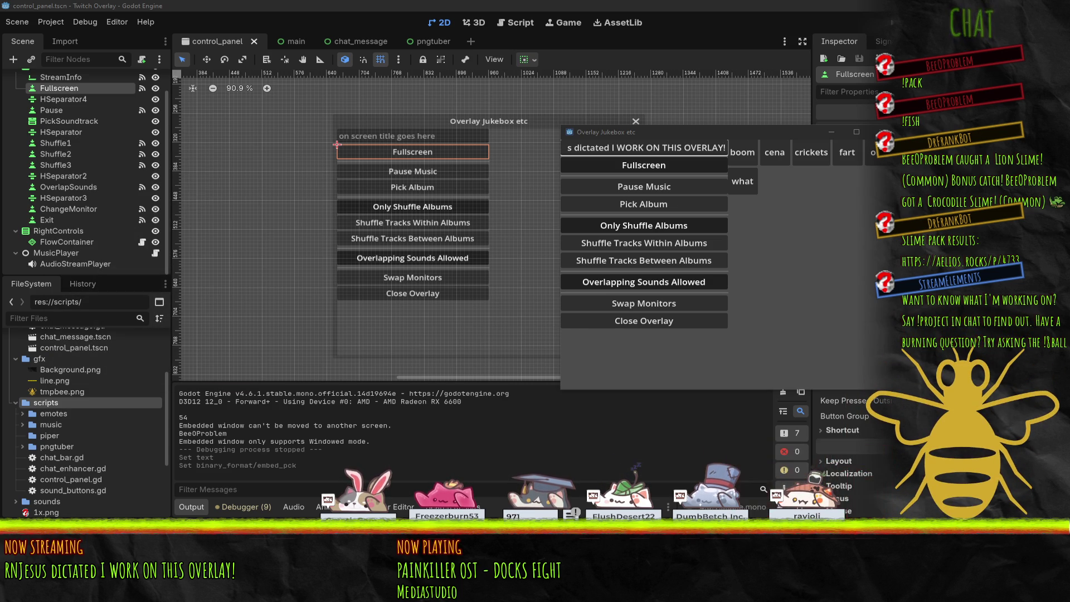
# - Switch OverlayTestBgm's capture window to '[Overlay.exe]: Twitch Overlay (DEBUG)' and confirm
pyautogui.moveTo(836, 591)
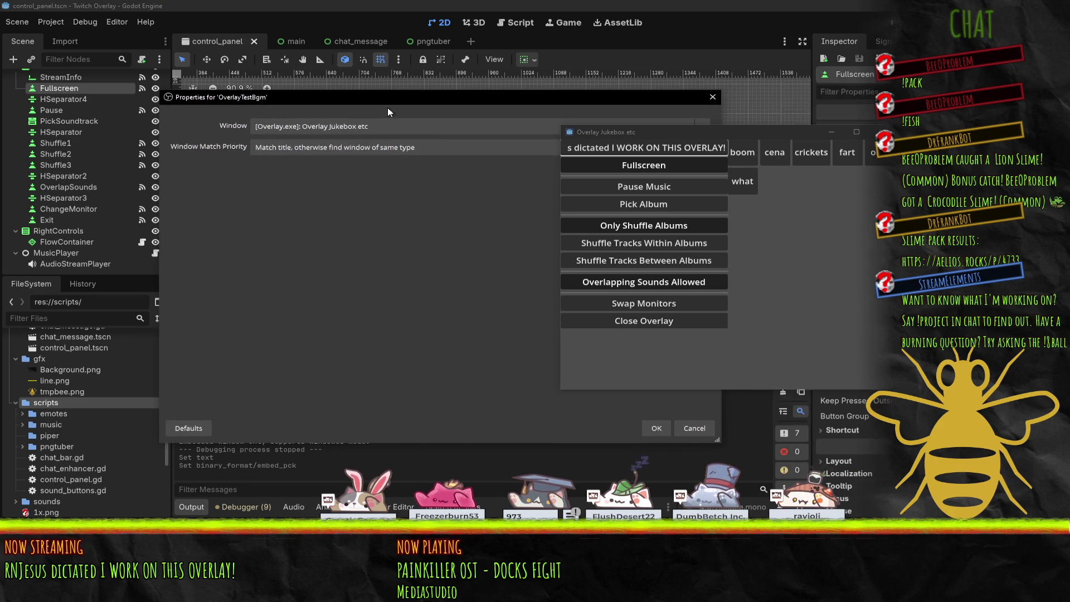
pyautogui.click(375, 127)
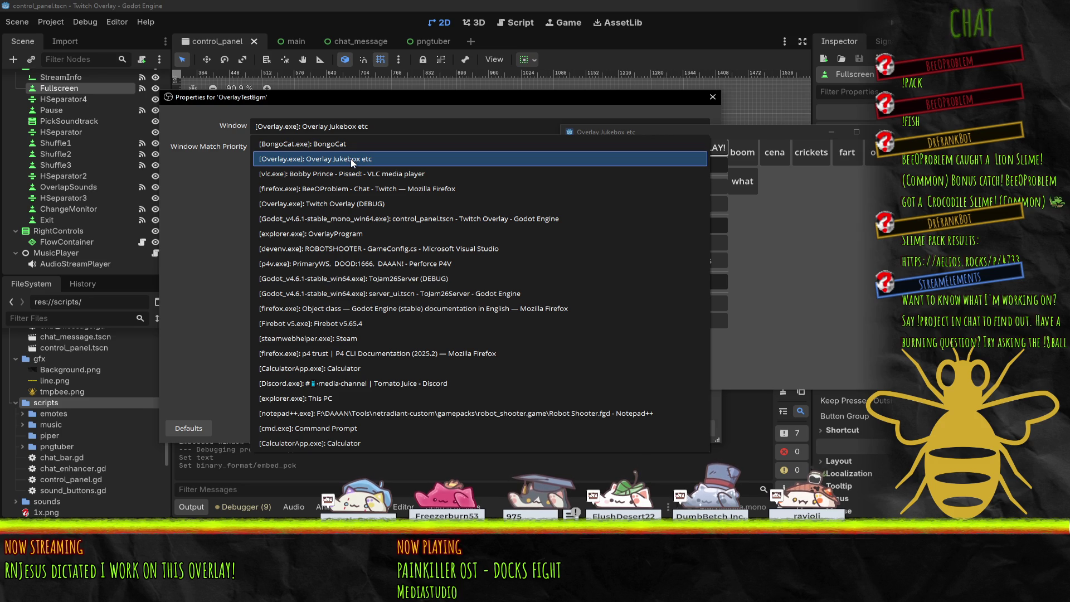
pyautogui.click(354, 204)
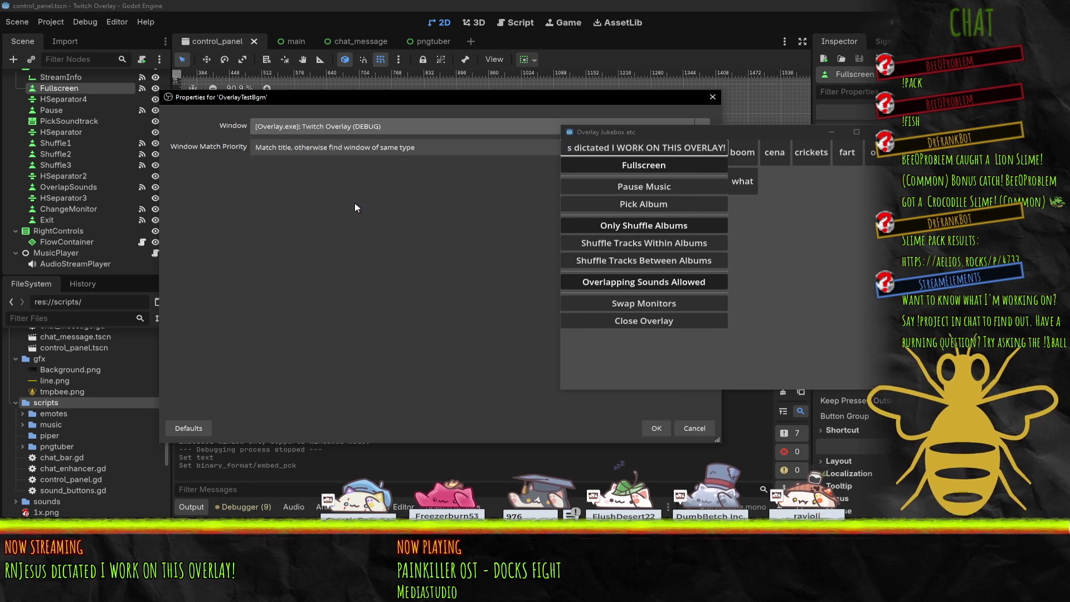
pyautogui.click(659, 429)
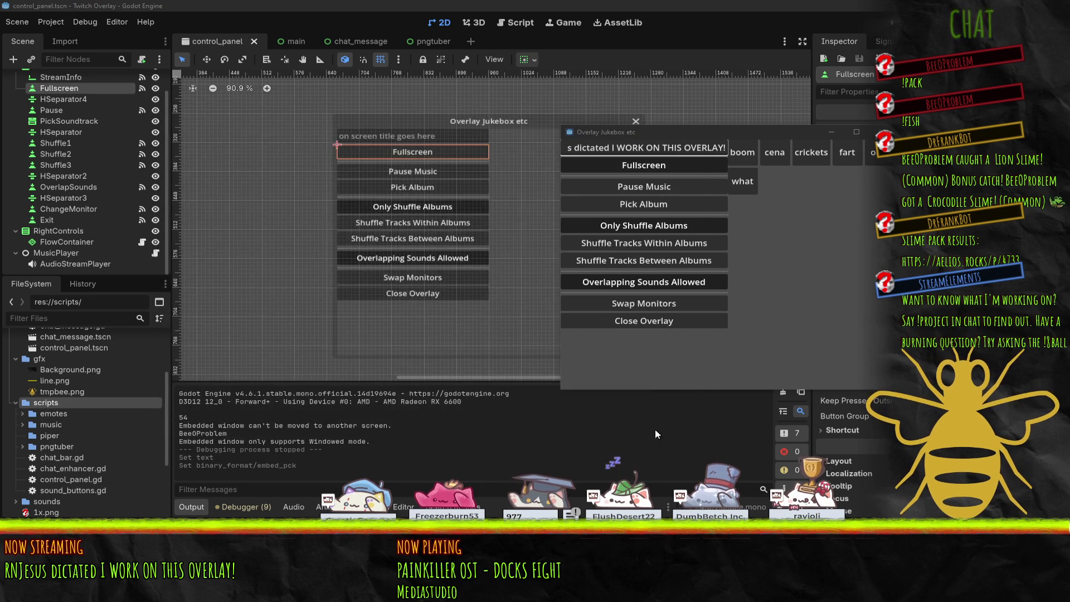